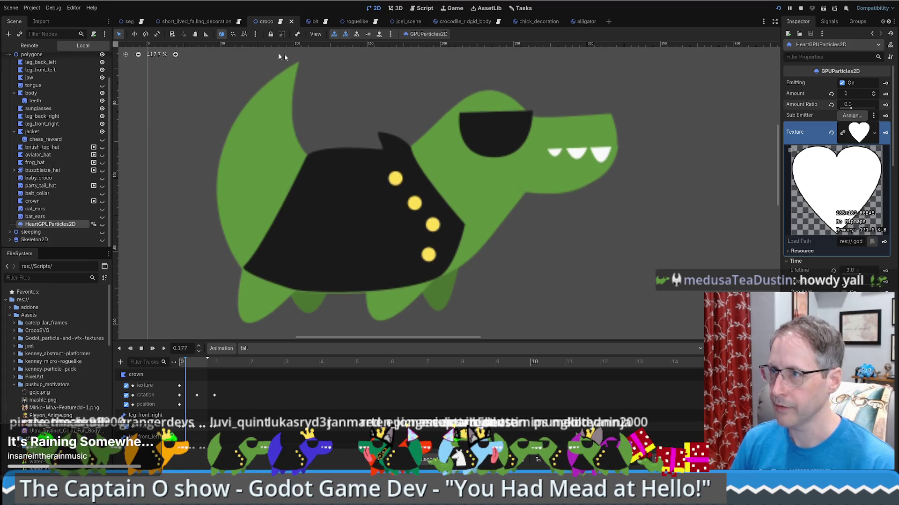
Switch between the seg and croco scenes, then bring up the soap project's editor window.
click(130, 21)
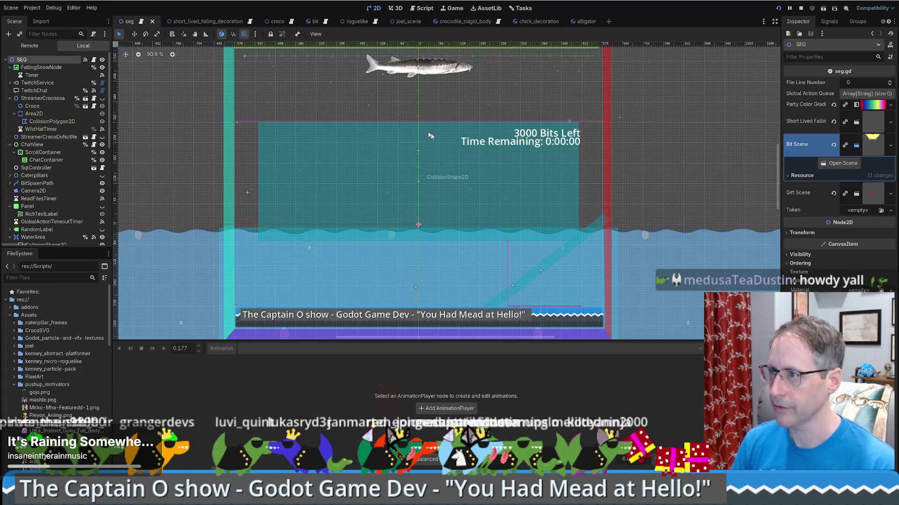
click(278, 22)
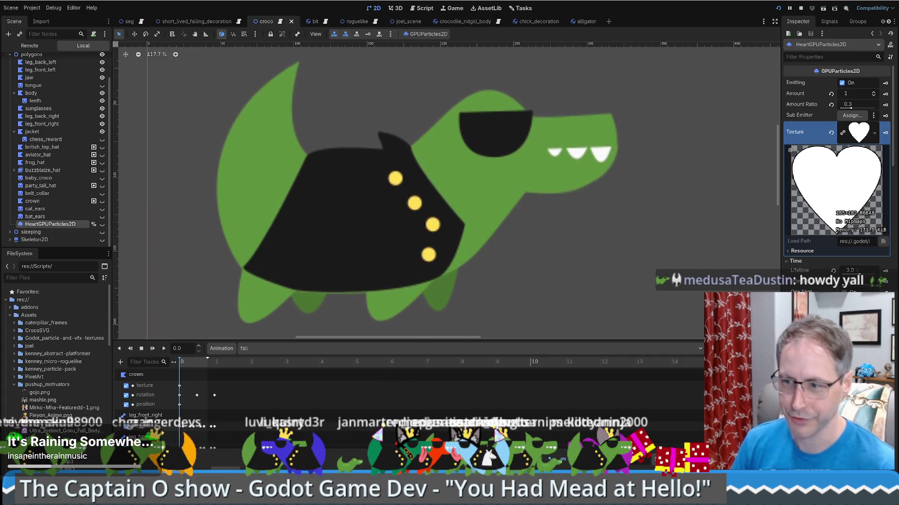
key(super+d)
key(super+d)
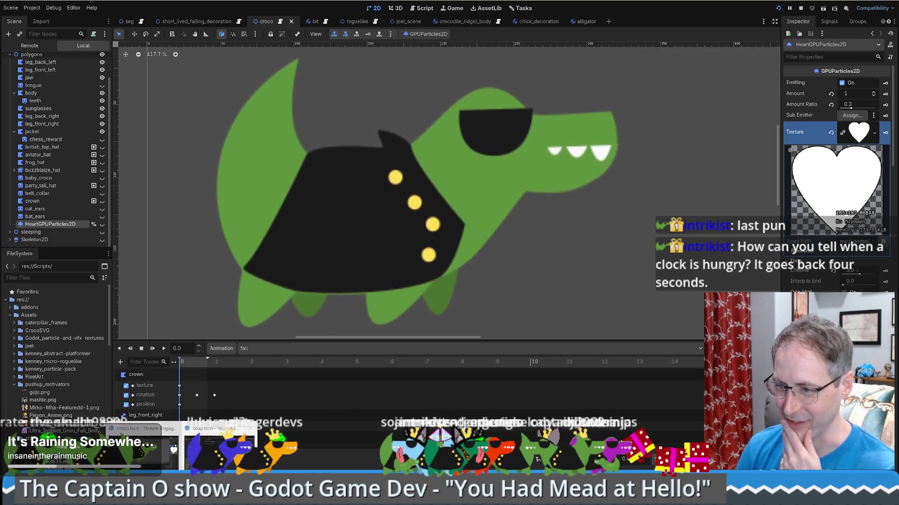
mouse_move(182, 497)
click(220, 447)
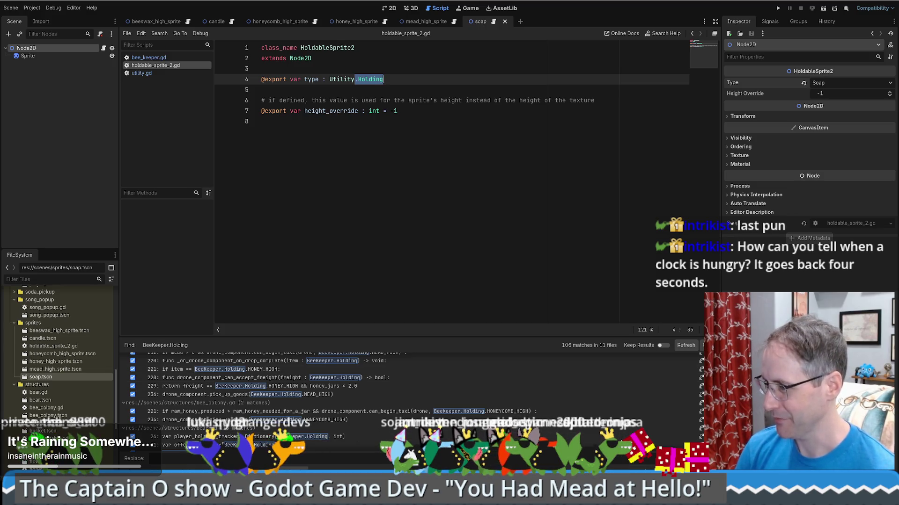
Scroll through the BeeKeeper.Holding search results and open scenario.gd at the line 474 match.
scroll(332, 361, down, 5)
scroll(332, 361, down, 10)
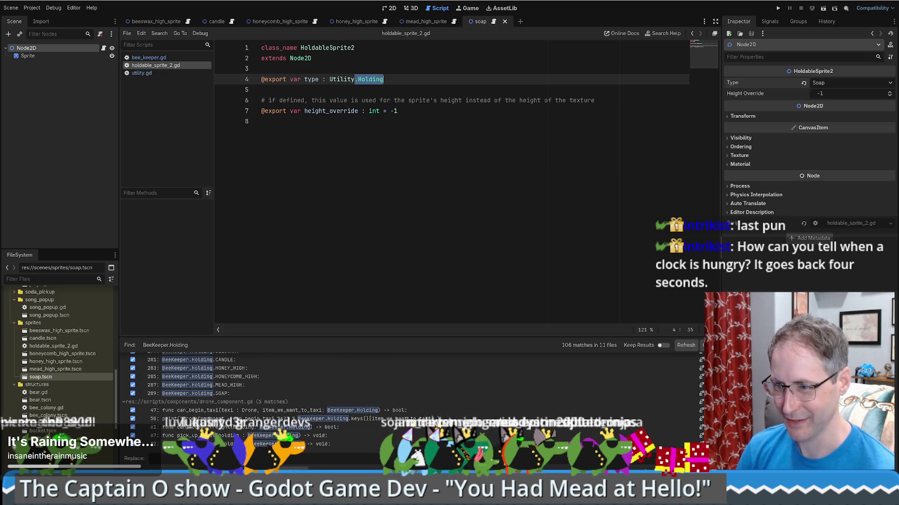
scroll(332, 361, down, 10)
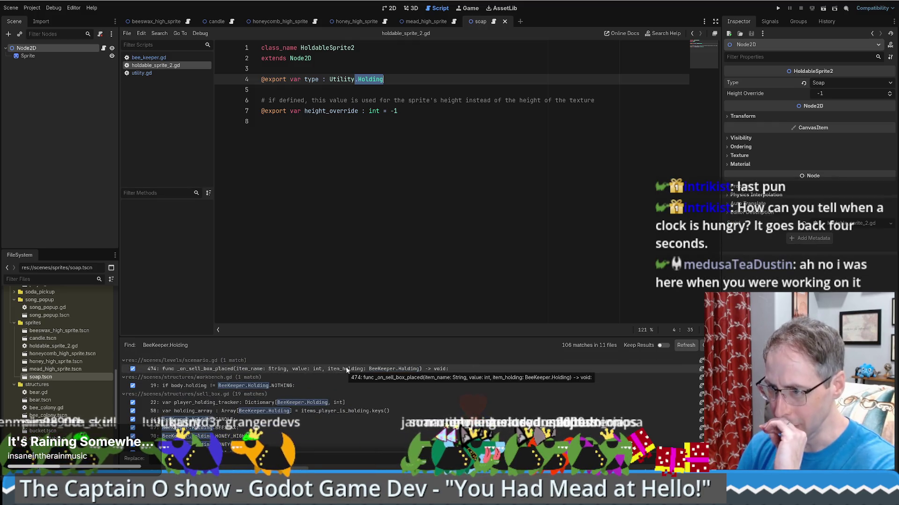
scroll(352, 400, down, 3)
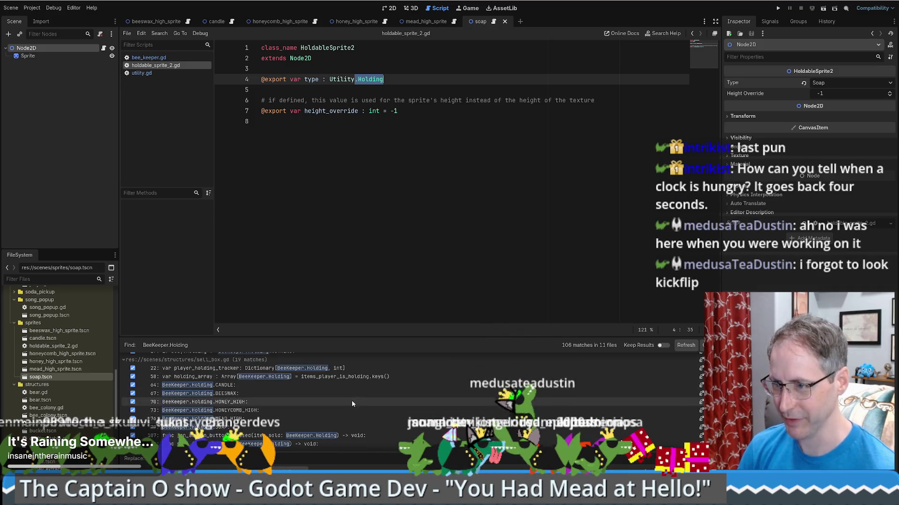
scroll(345, 406, down, 6)
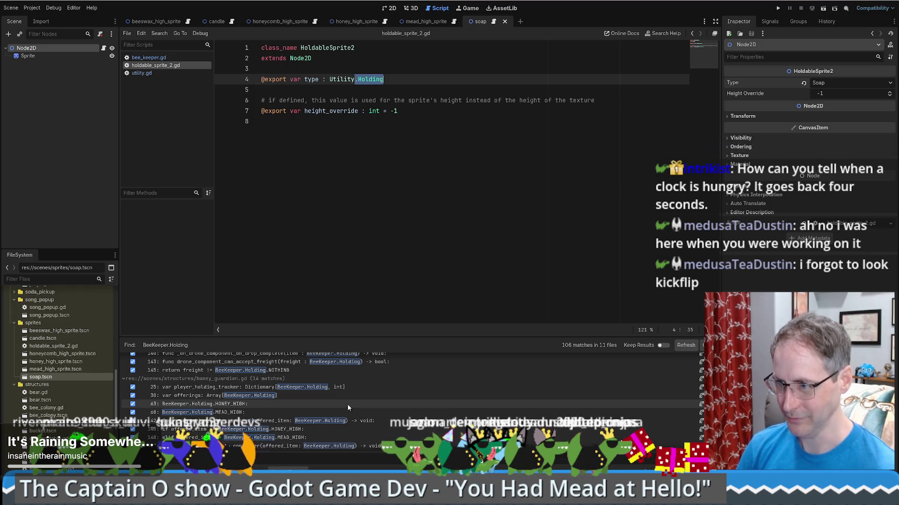
scroll(449, 411, down, 1)
scroll(450, 411, down, 3)
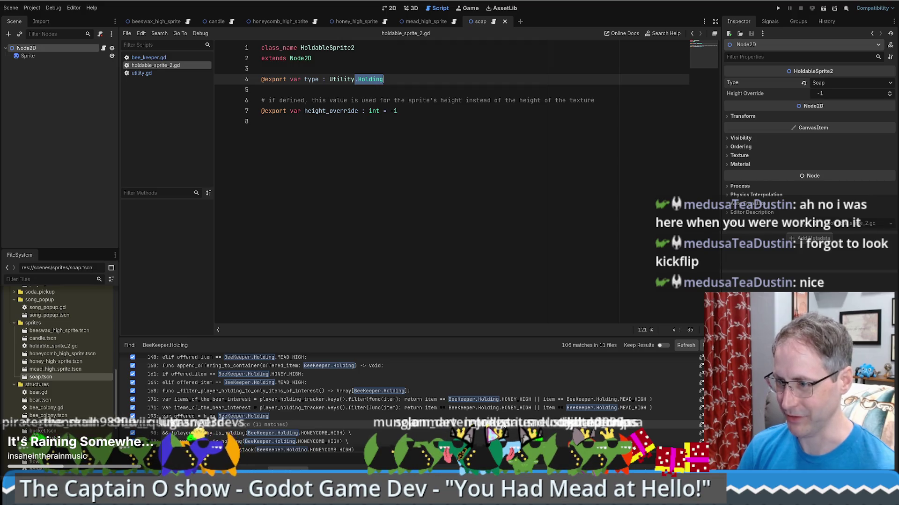
scroll(412, 402, down, 3)
scroll(412, 403, down, 5)
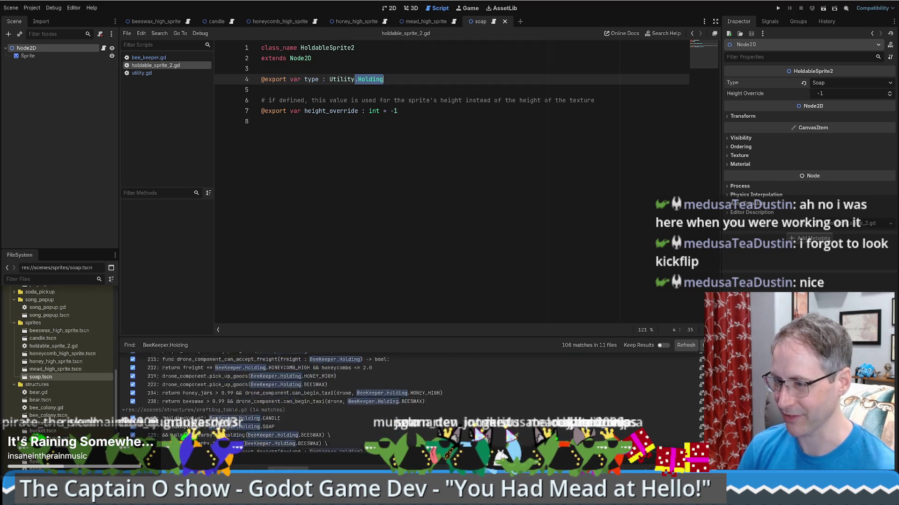
scroll(411, 402, down, 4)
scroll(412, 398, down, 1)
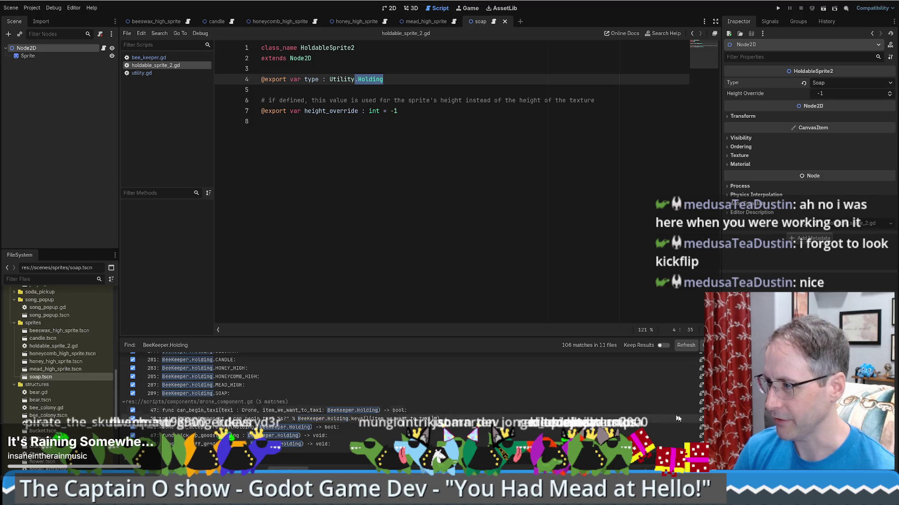
scroll(182, 458, up, 5)
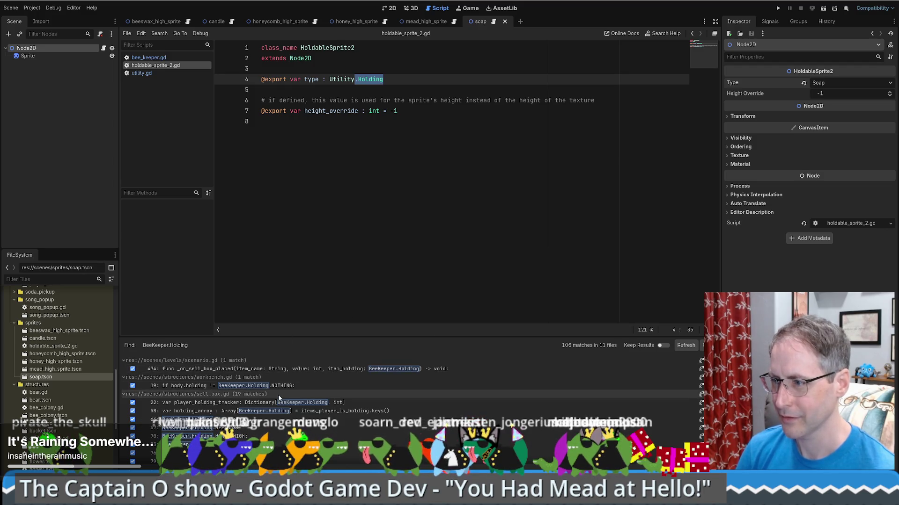
click(284, 369)
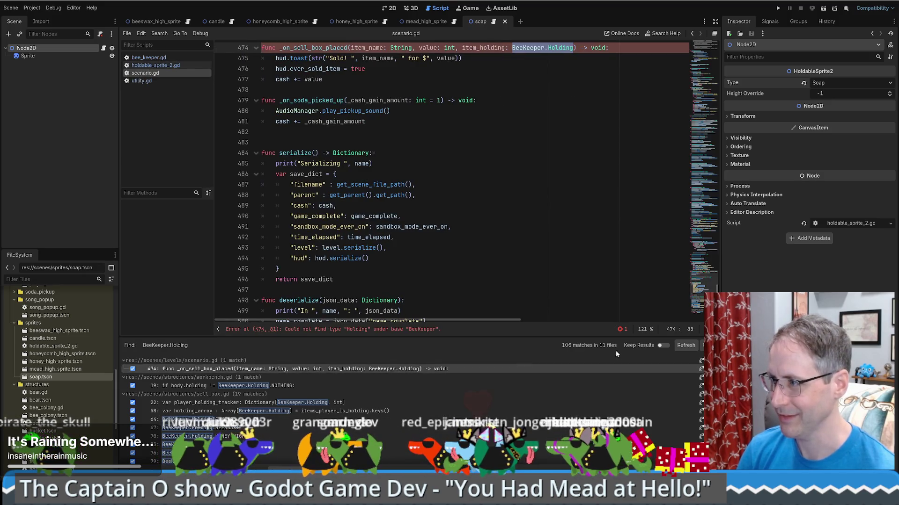
Re-run the BeeKeeper.Holding Find in Files search.
scroll(675, 369, down, 5)
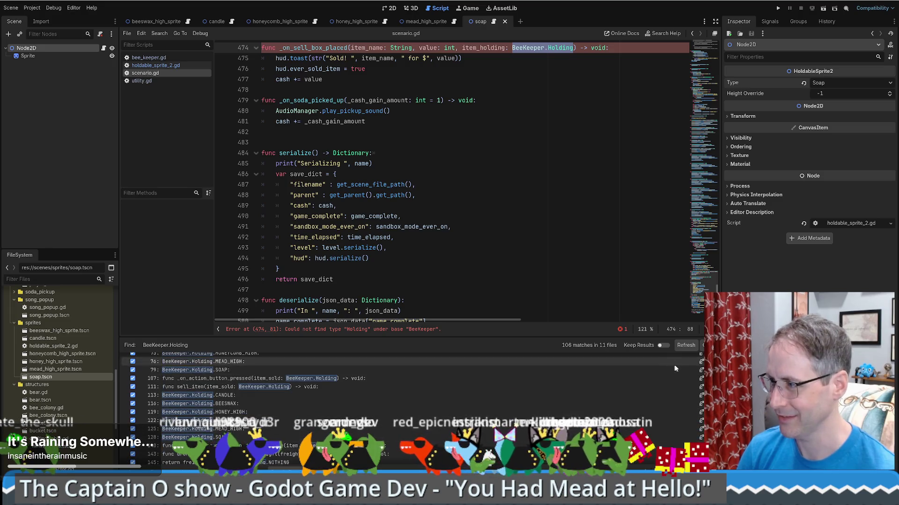
scroll(674, 369, up, 5)
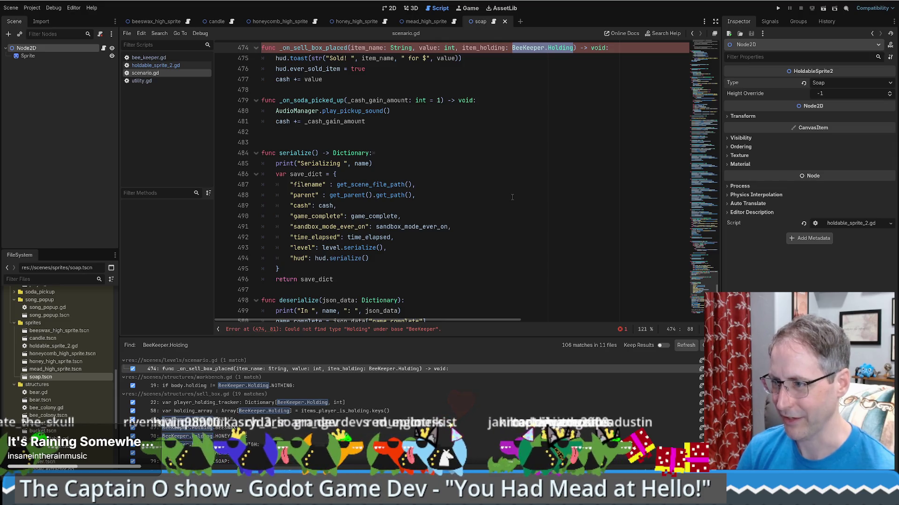
click(683, 345)
Select BeeKeeper.Holding on line 474, start then cancel a project search, and return to soap.
click(627, 255)
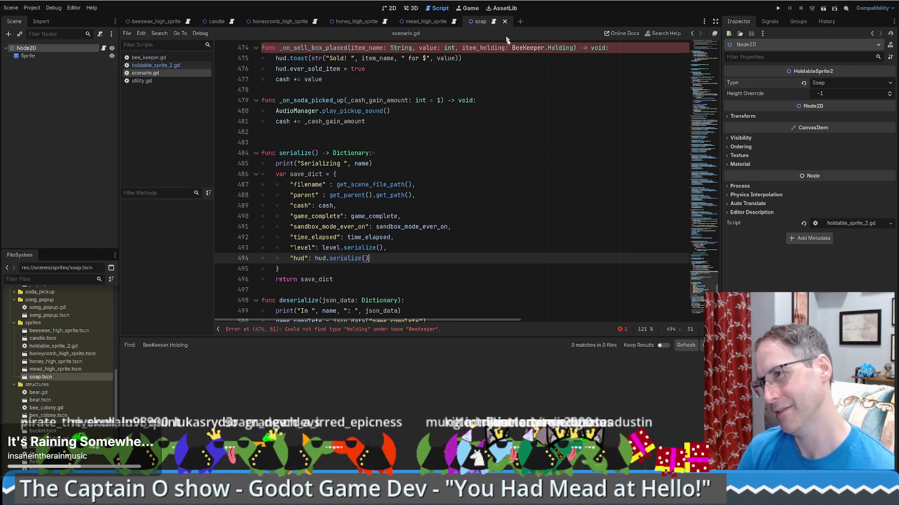
drag(512, 48, 564, 49)
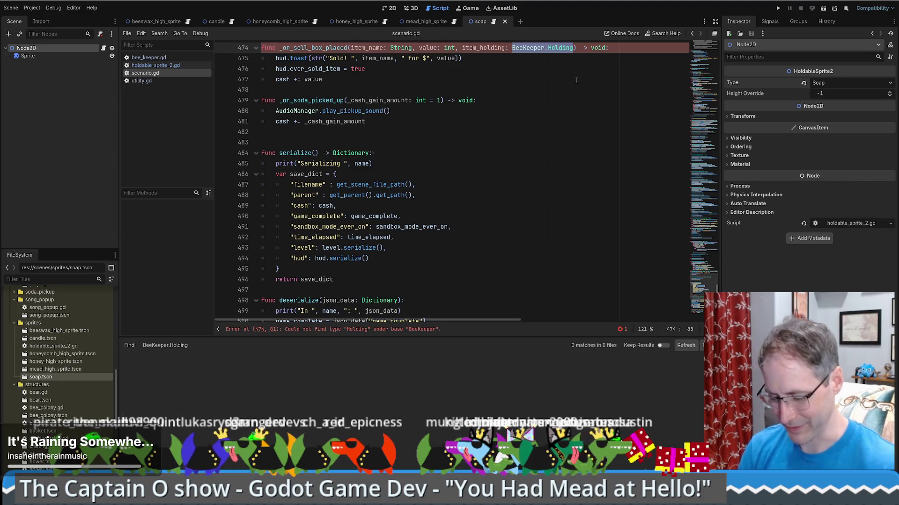
key(ctrl+shift+f)
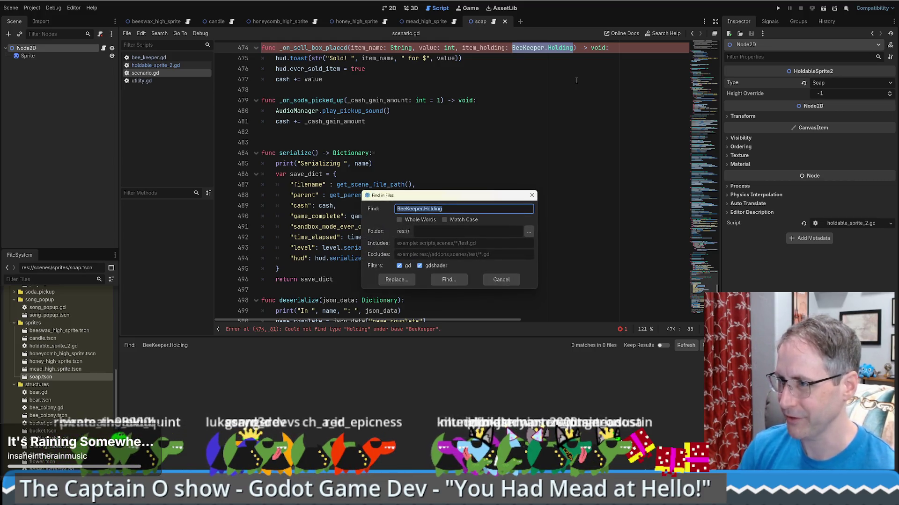
key(Escape)
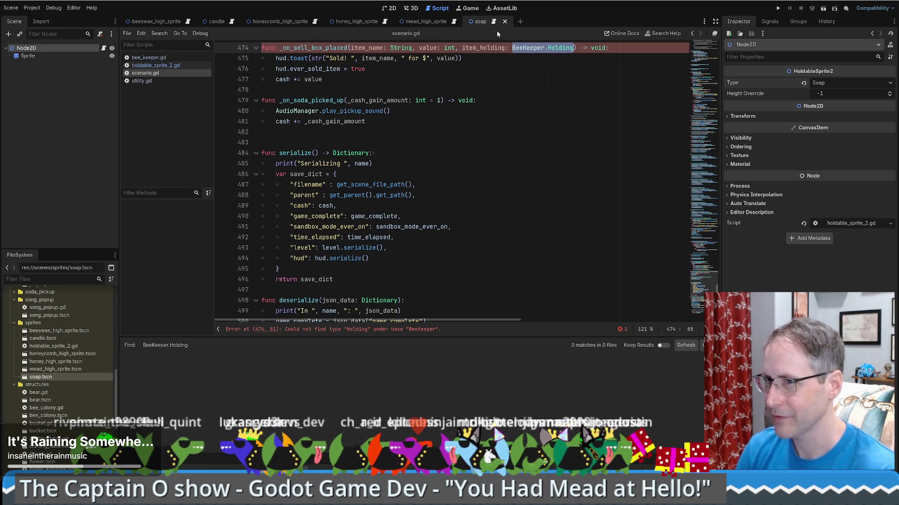
scroll(356, 84, up, 4)
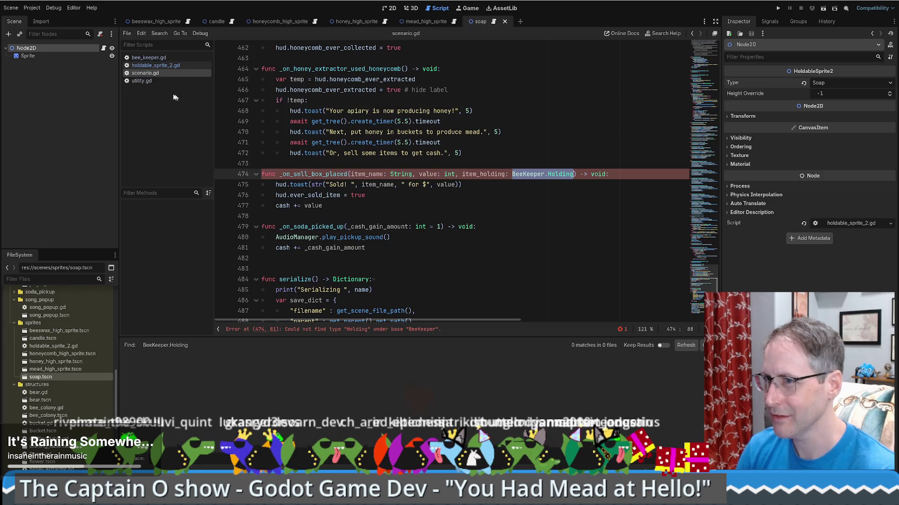
click(164, 58)
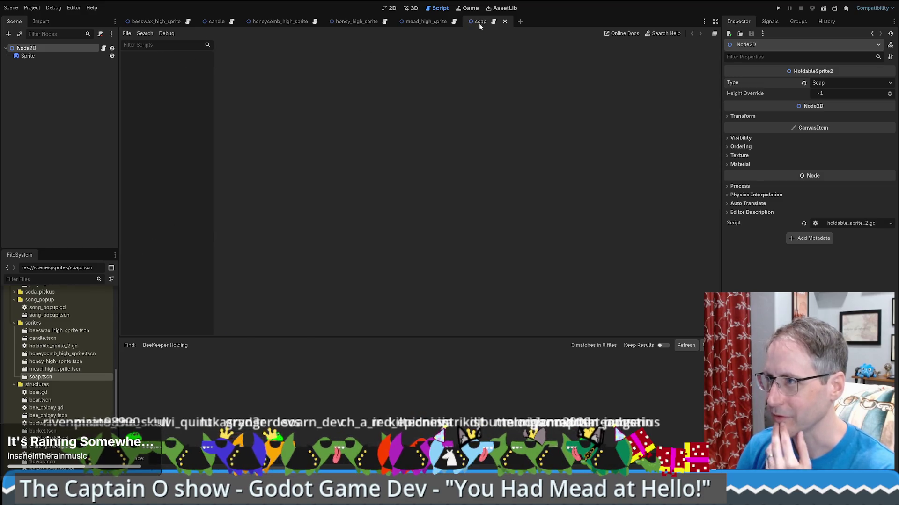
Save the soap scene's script and jump to the bee_keeper.gd line 194 Holding parse error.
click(494, 22)
click(417, 80)
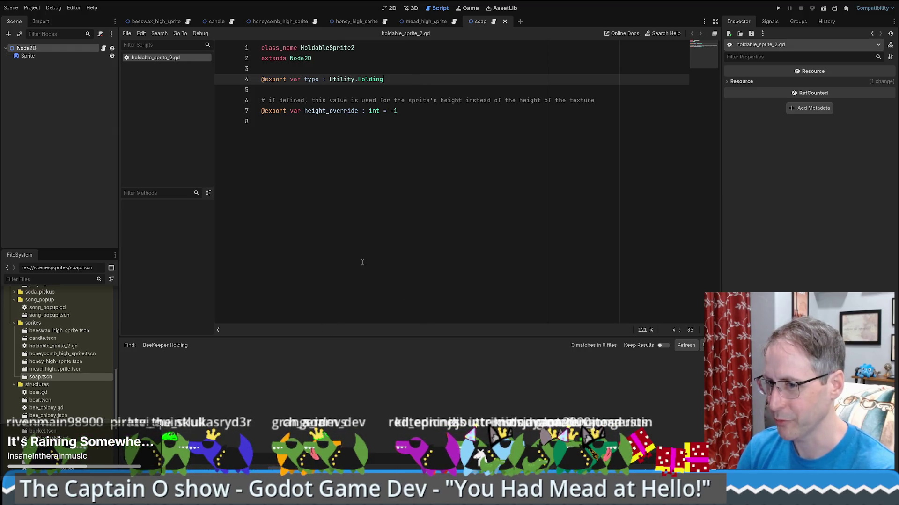
key(ctrl+s)
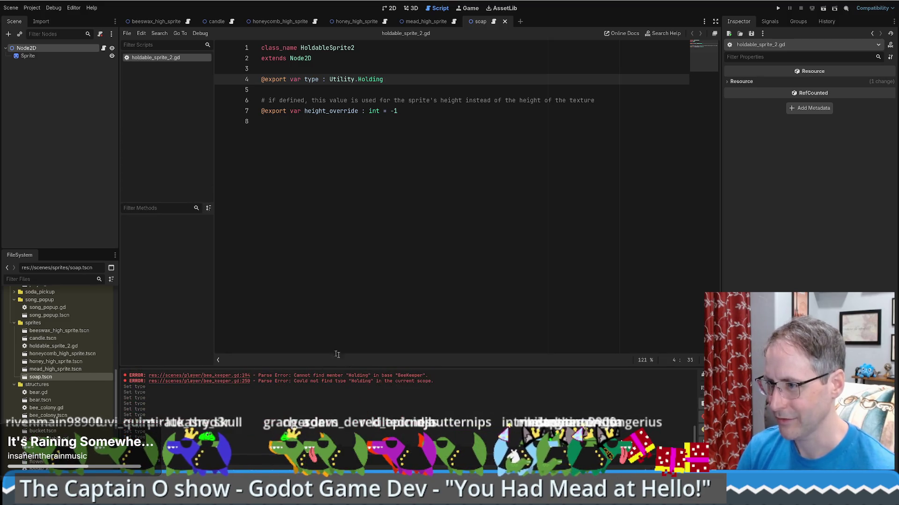
click(200, 375)
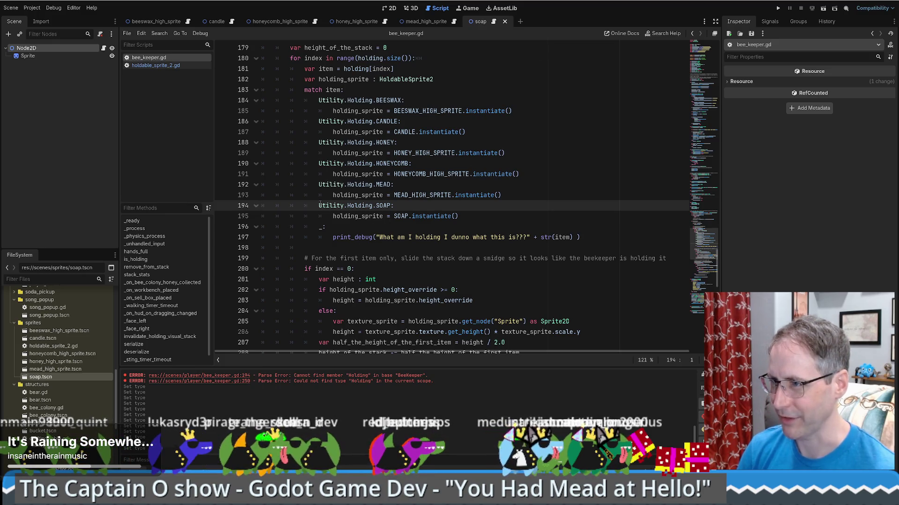
Search all files from the selected Utility.Holding, listing the Holding.BEESWAX matches.
drag(318, 205, 373, 205)
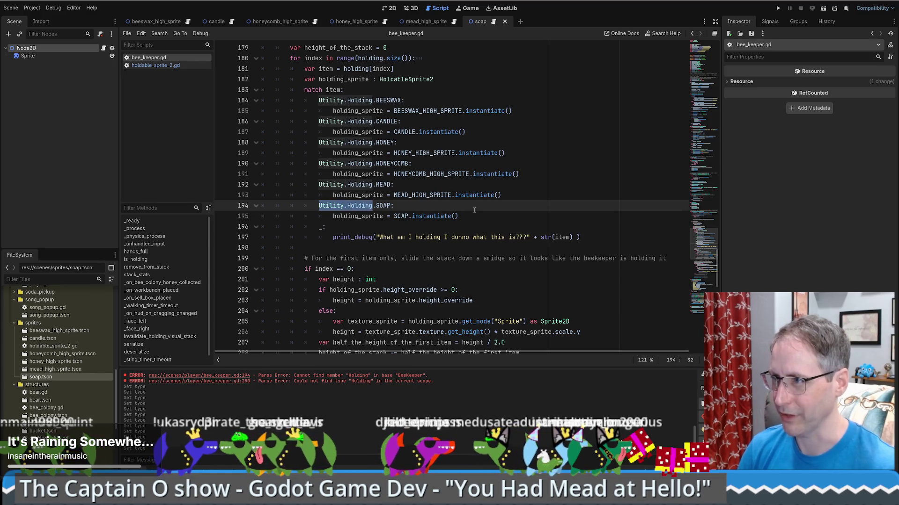
key(ctrl+shift+f)
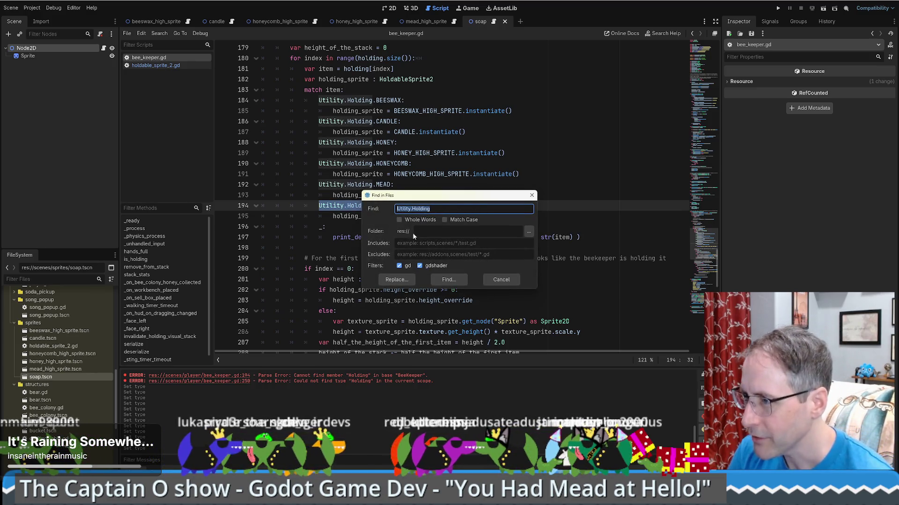
click(448, 208)
text(Holding)
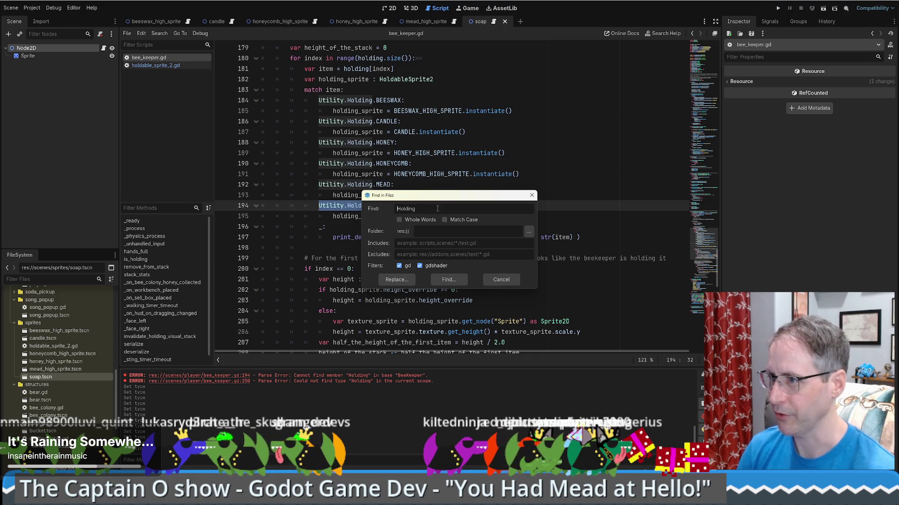
text(.BEESWAX)
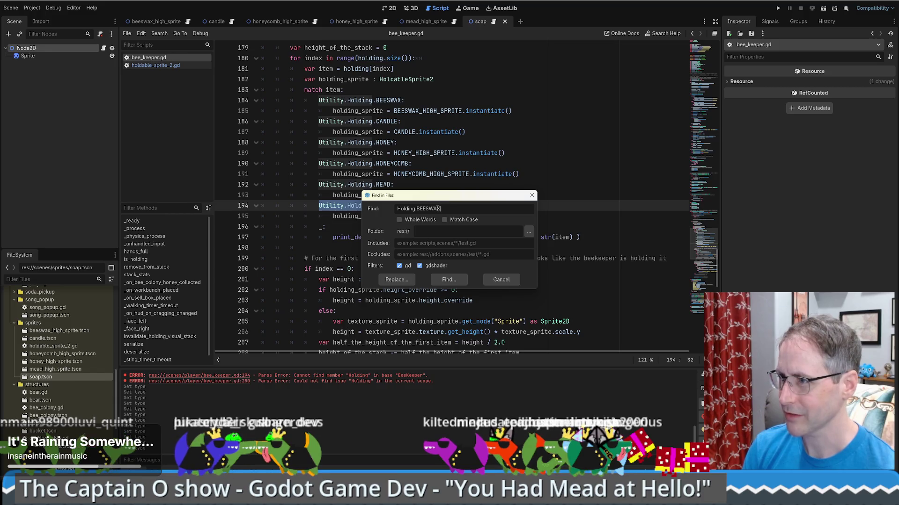
click(447, 280)
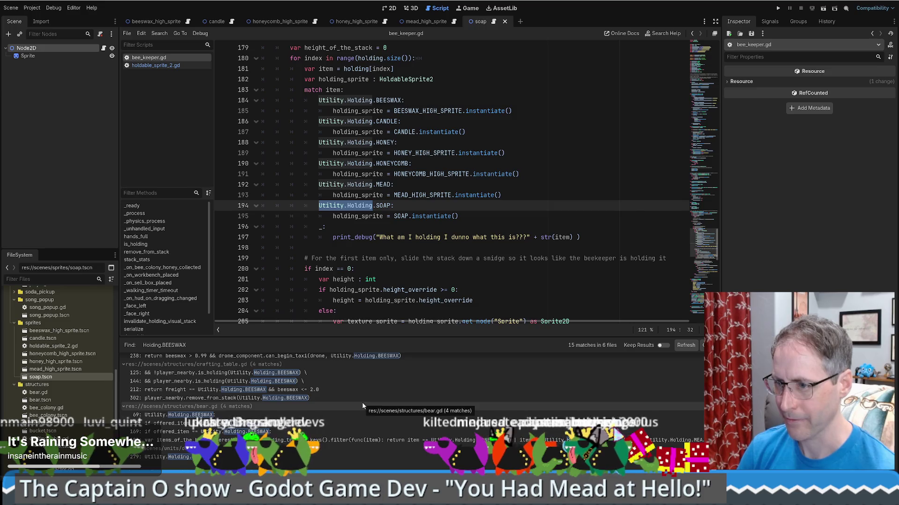
scroll(361, 402, up, 3)
Search the project for Holding.Honey and open the sell_box.gd match on line 70.
key(ctrl+shift+f)
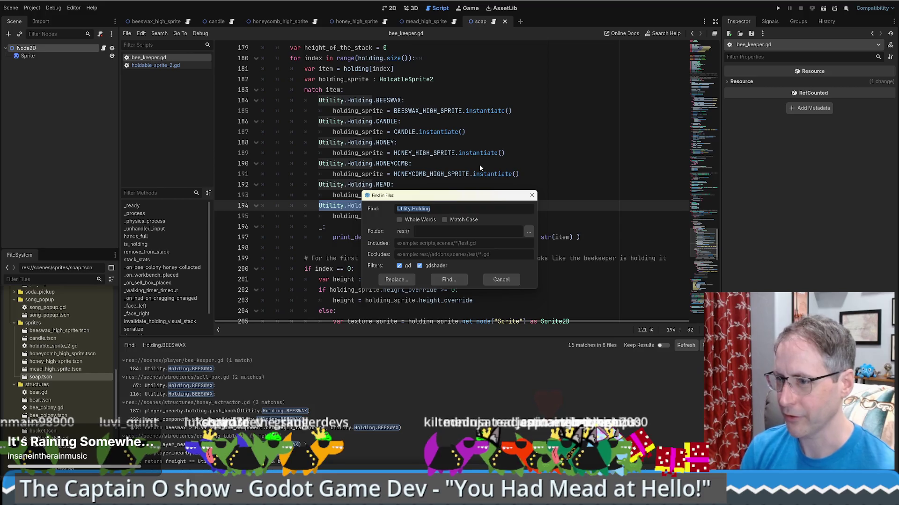
text(Hy)
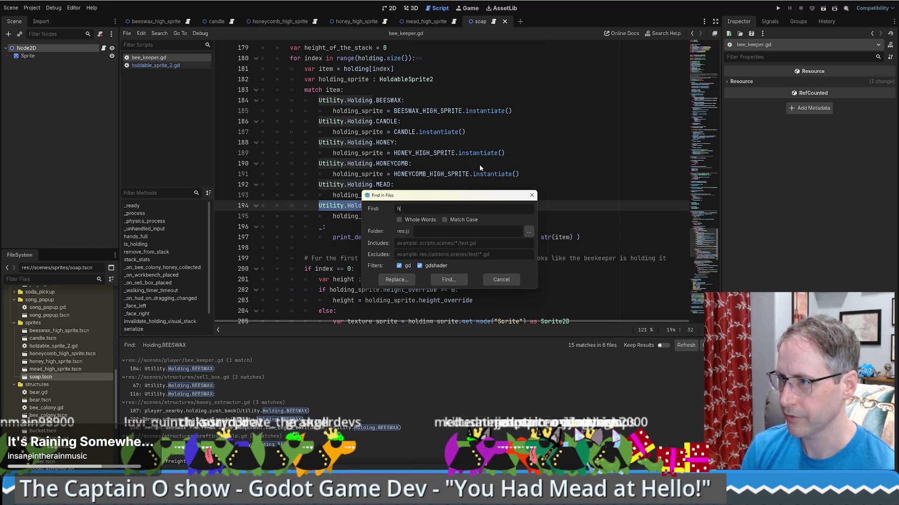
key(BackSpace)
text(olding.)
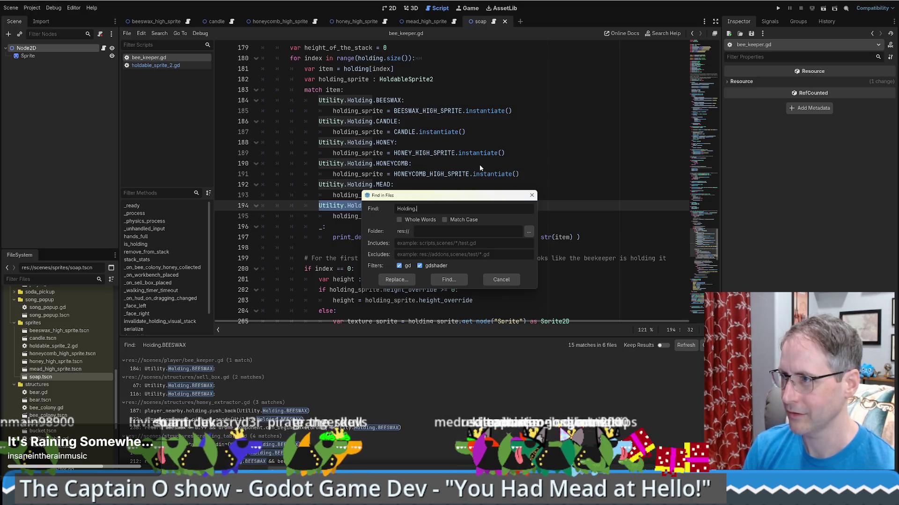
text(Honey)
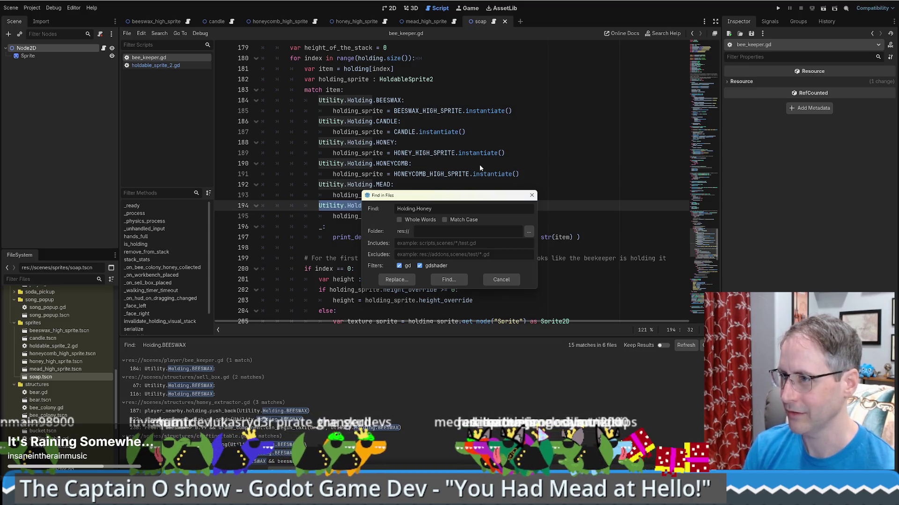
key(Return)
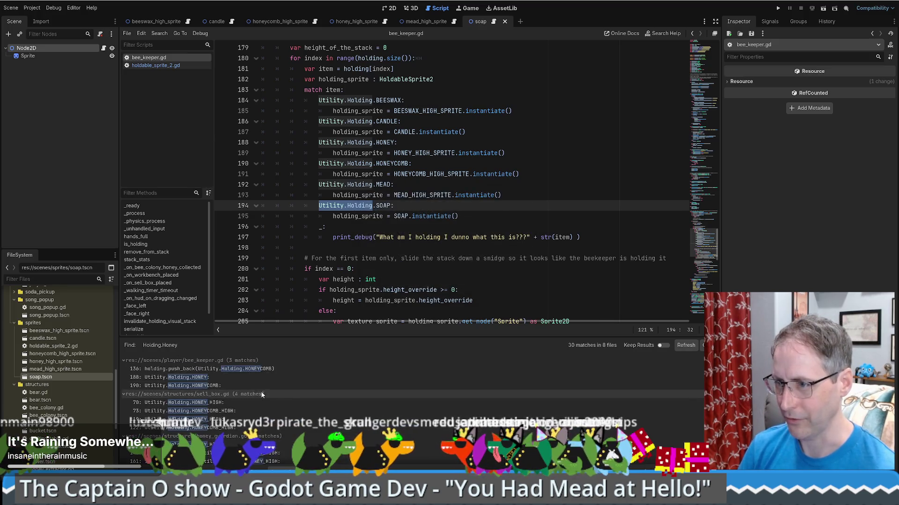
click(224, 378)
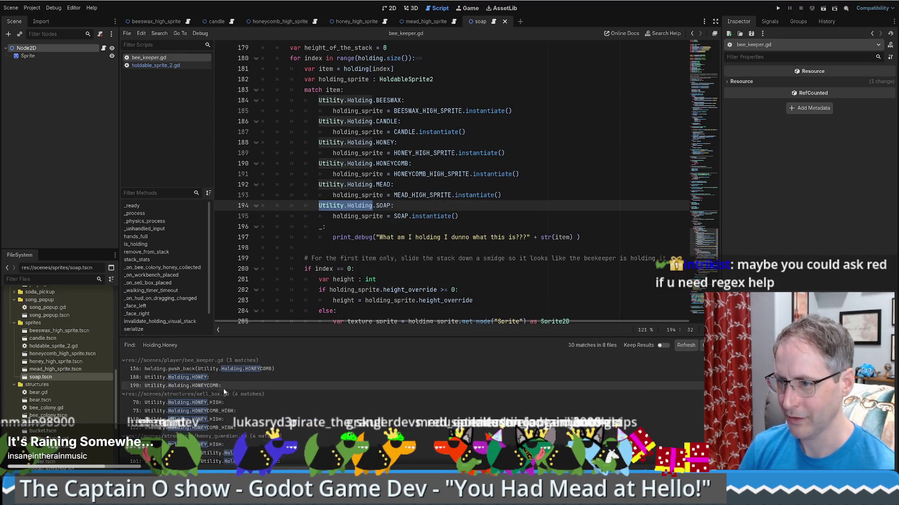
click(226, 400)
scroll(408, 144, up, 3)
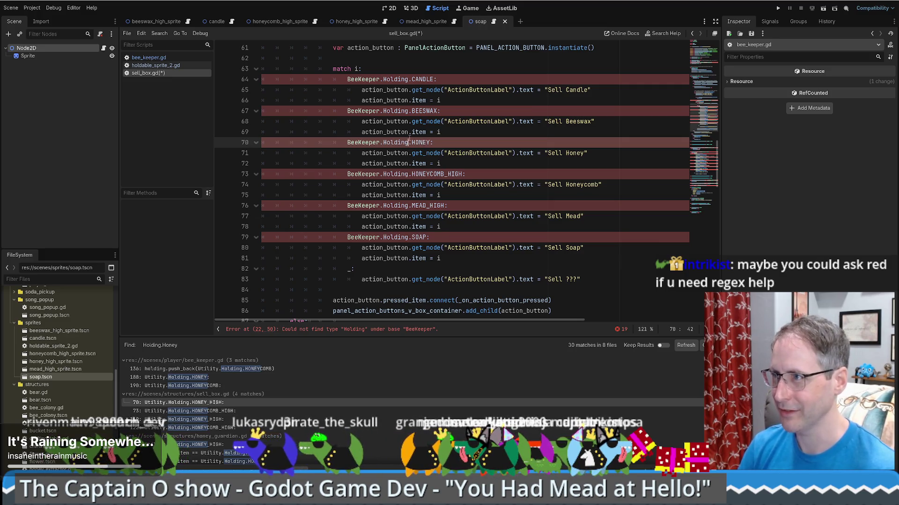
Revert sell_box.gd line 70 to HONEY_HIGH and search the project for BeeKeeper.Holding.
click(471, 101)
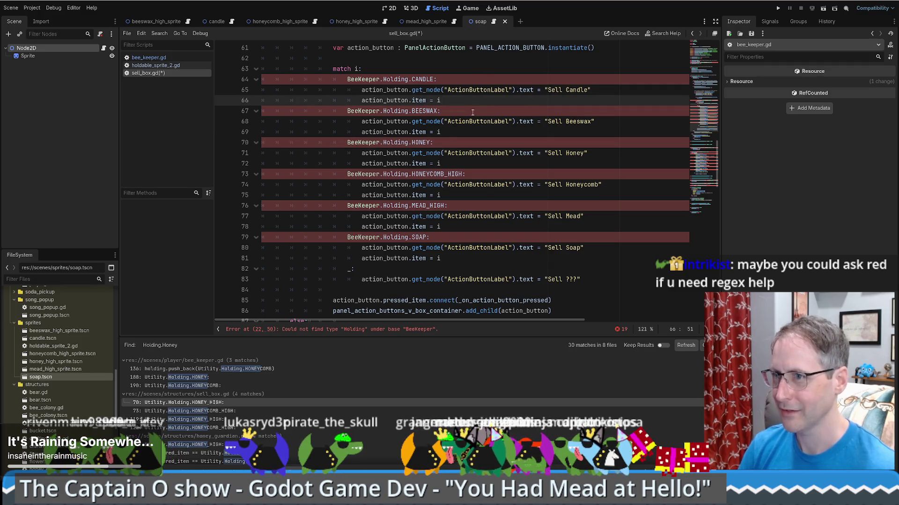
key(ctrl+z)
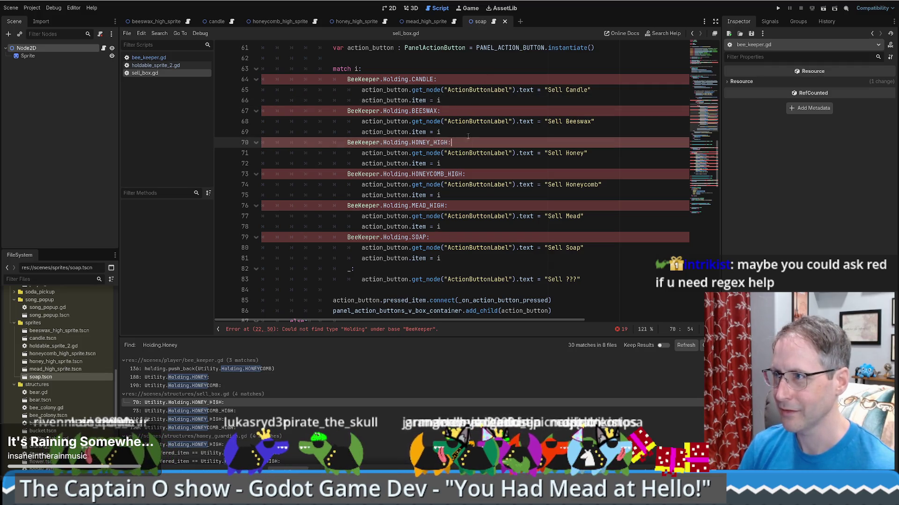
drag(348, 78, 409, 79)
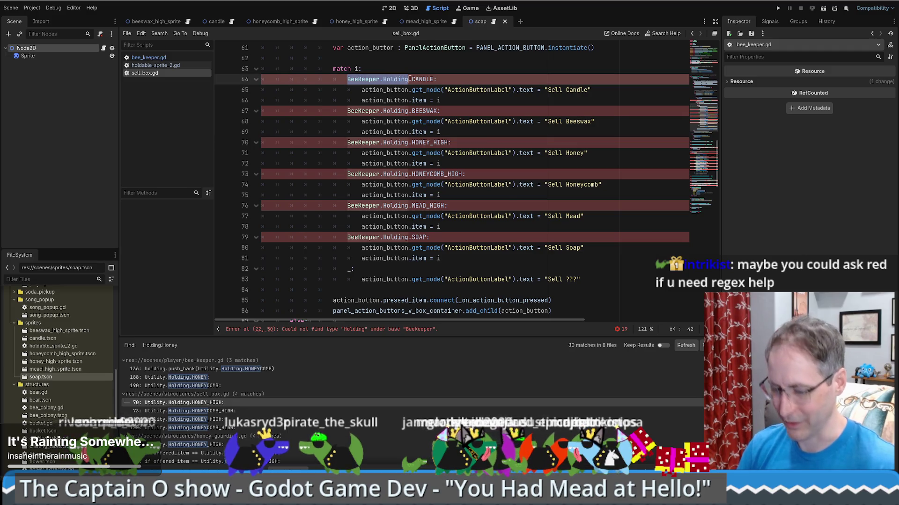
key(ctrl+shift+f)
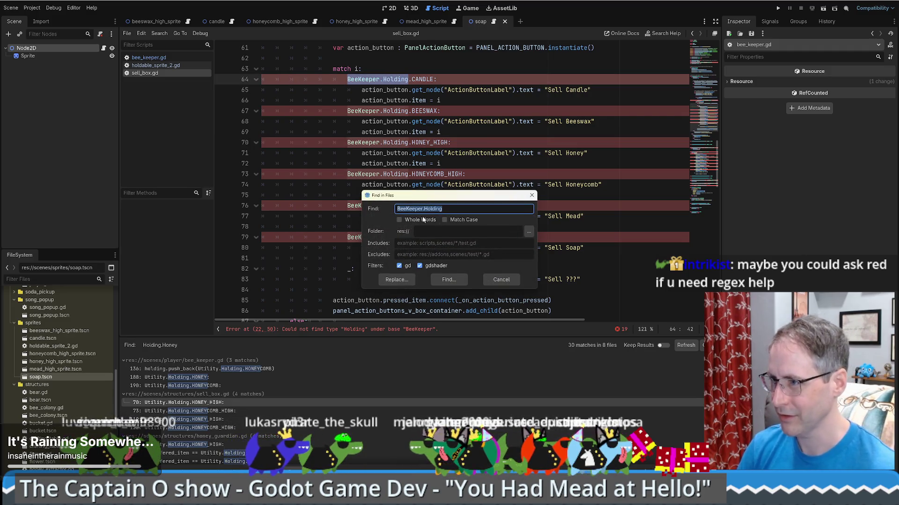
click(393, 281)
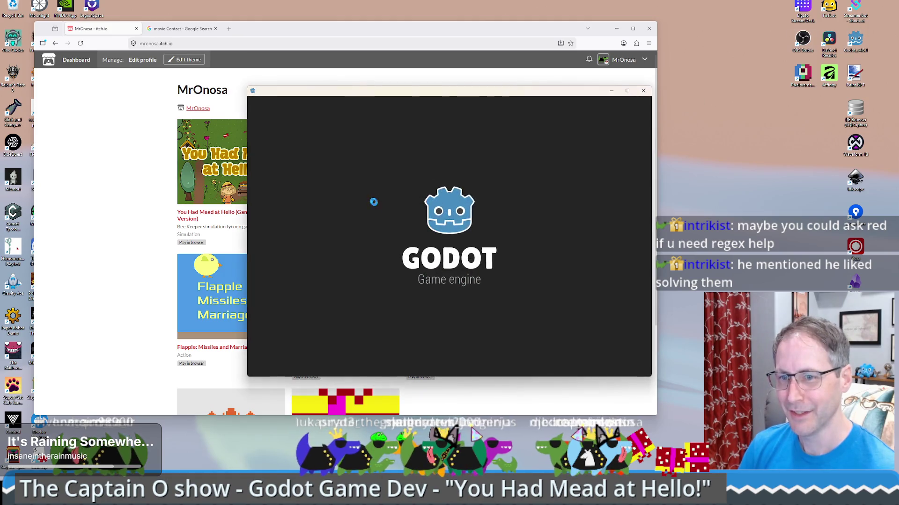
Open the You had mead at hello project from the Project Manager for editing.
click(395, 132)
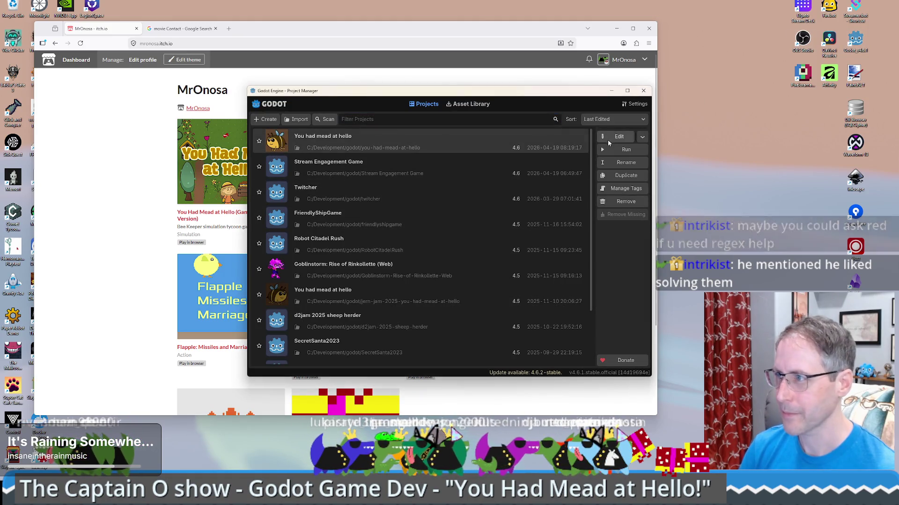
click(610, 133)
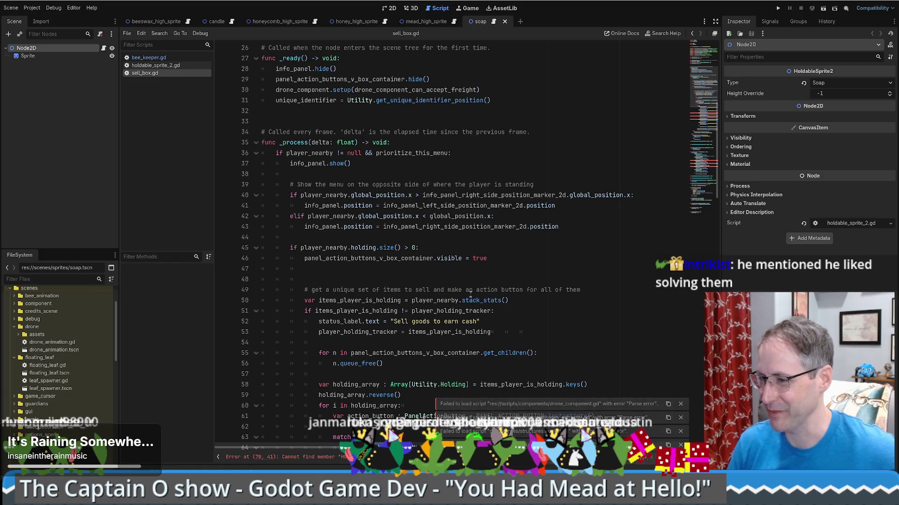
Strip _HIGH from the HONEY, HONEYCOMB and MEAD cases on lines 70–76 and 119–125, then save.
scroll(436, 279, down, 8)
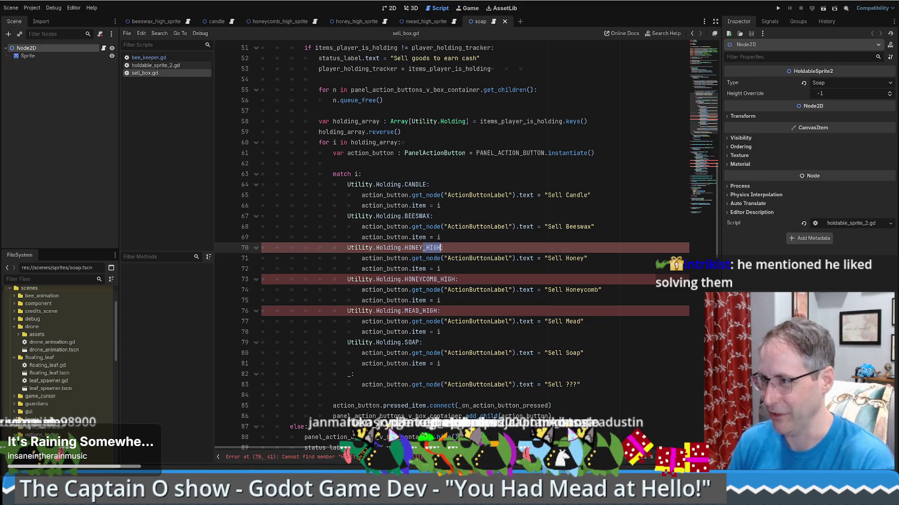
drag(437, 280, 456, 280)
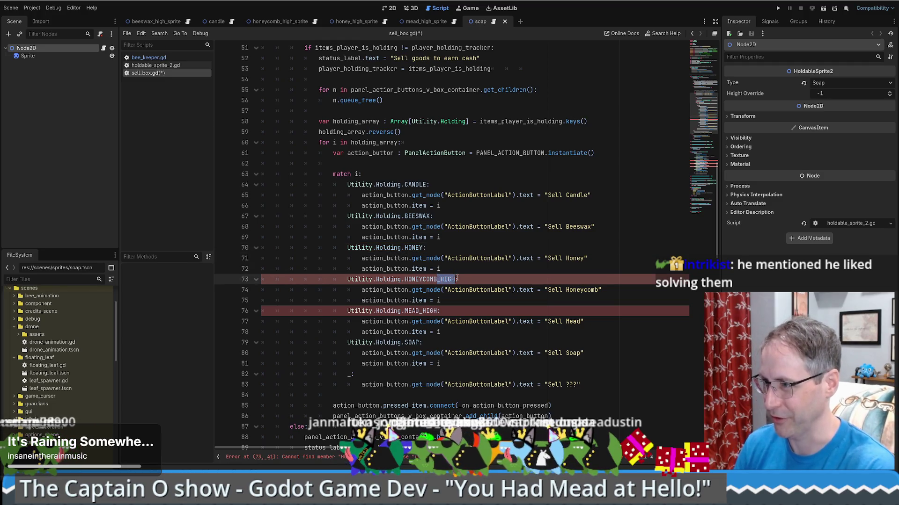
key(BackSpace)
drag(439, 311, 419, 311)
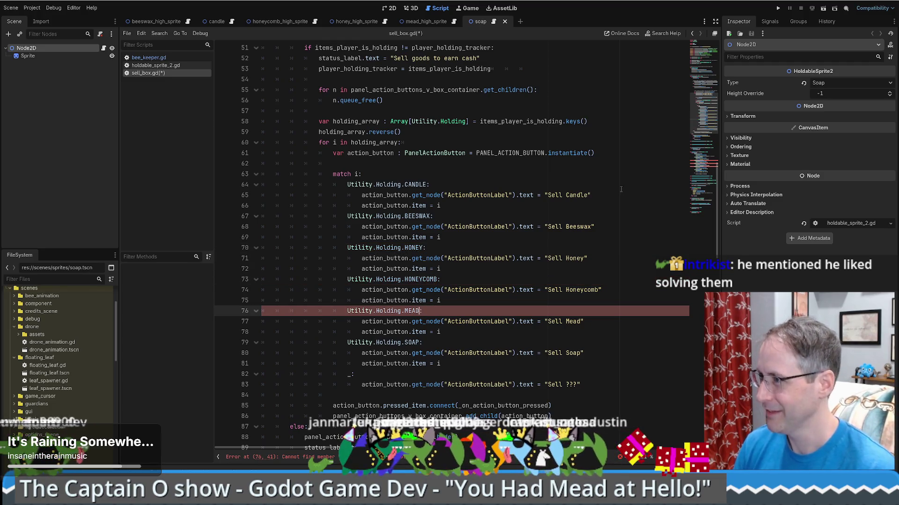
click(698, 157)
drag(397, 167, 387, 168)
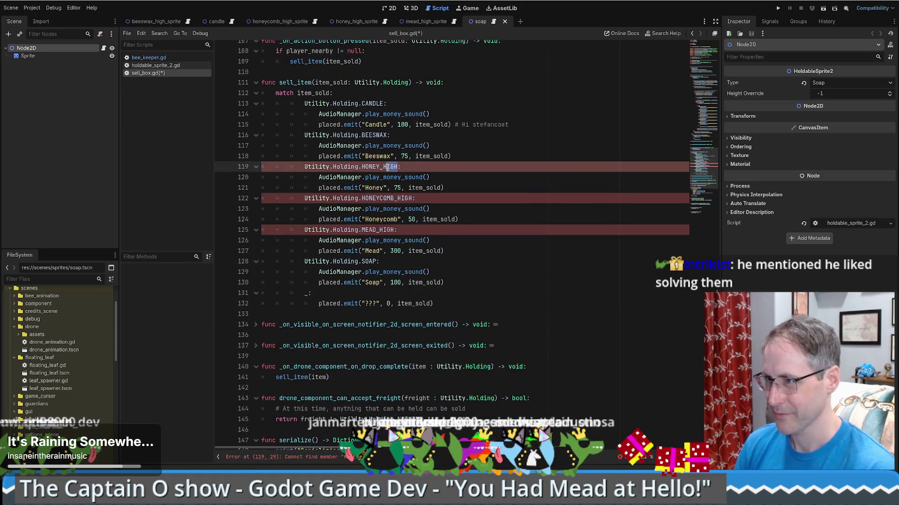
drag(397, 199, 411, 201)
key(BackSpace)
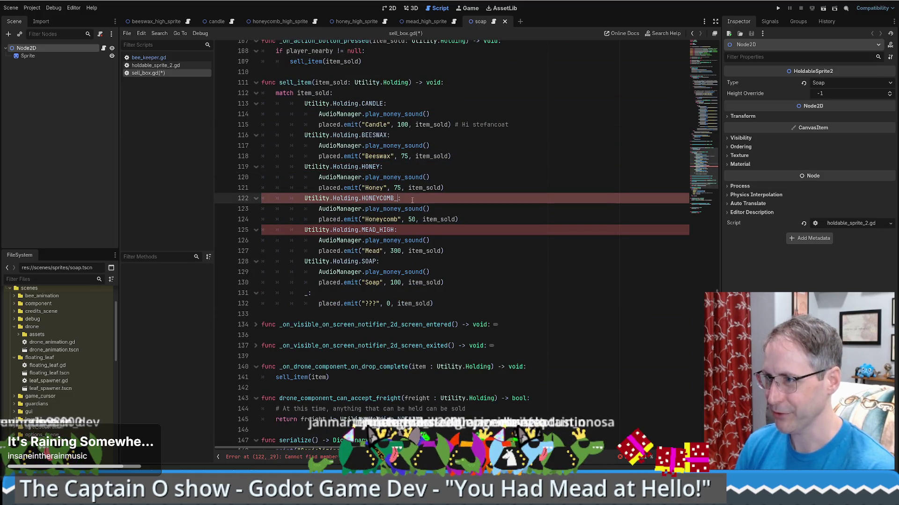
drag(376, 232, 396, 231)
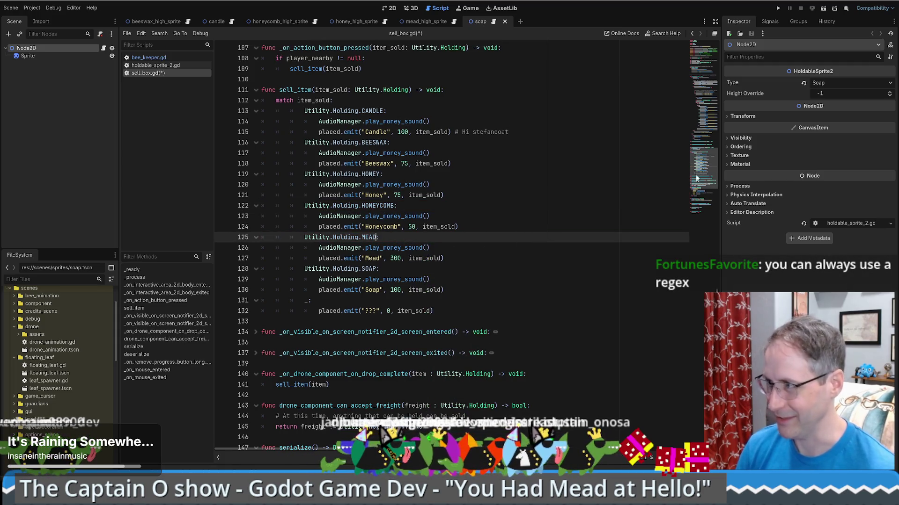
scroll(696, 177, down, 2)
key(ctrl+s)
Select Utility.Holding.MEAD on line 125 and start a project-wide search for it.
click(407, 273)
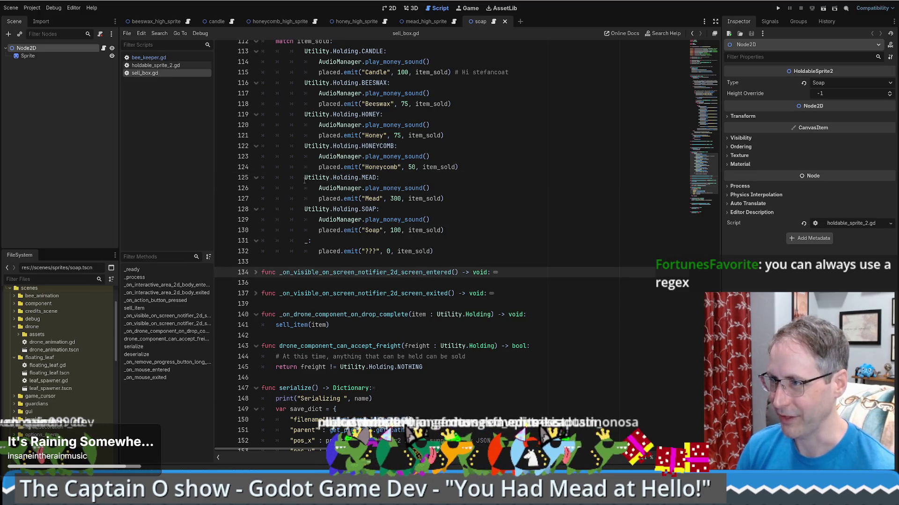
drag(304, 177, 377, 177)
key(ctrl+shift+f)
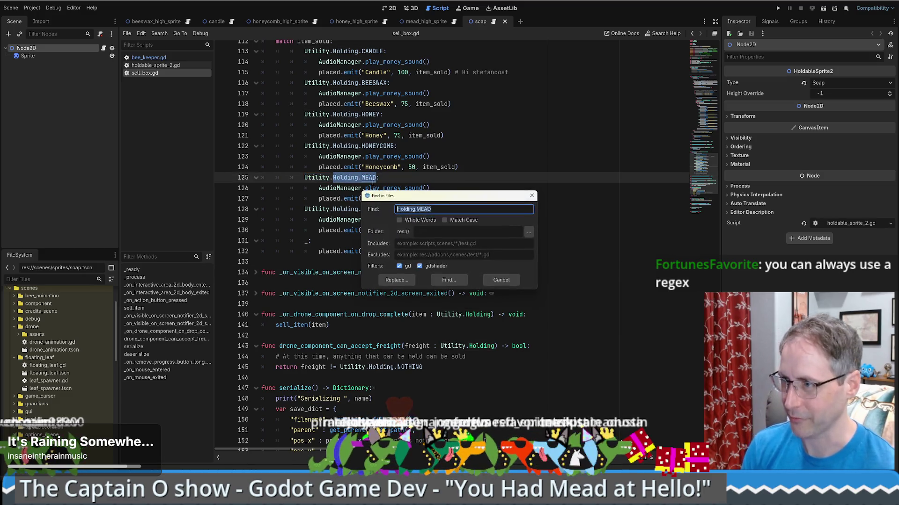
Run the Holding.MEAD search and strip _HIGH in honey_guardian.gd on lines 148–171.
key(Return)
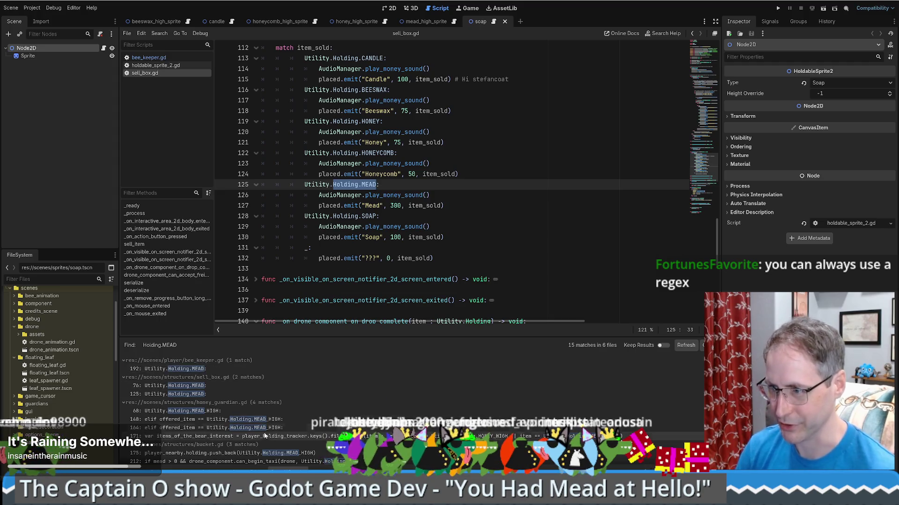
click(197, 420)
drag(469, 48, 461, 47)
drag(420, 184, 435, 184)
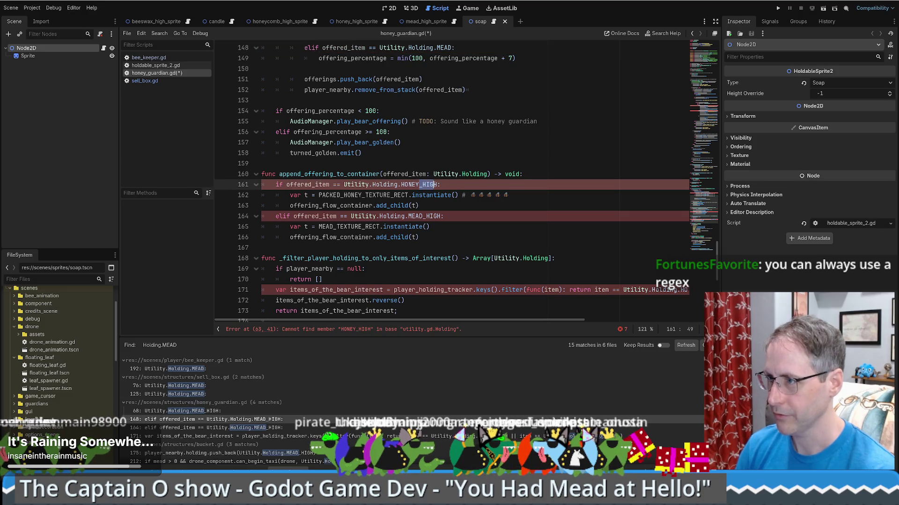
key(BackSpace)
drag(423, 216, 440, 216)
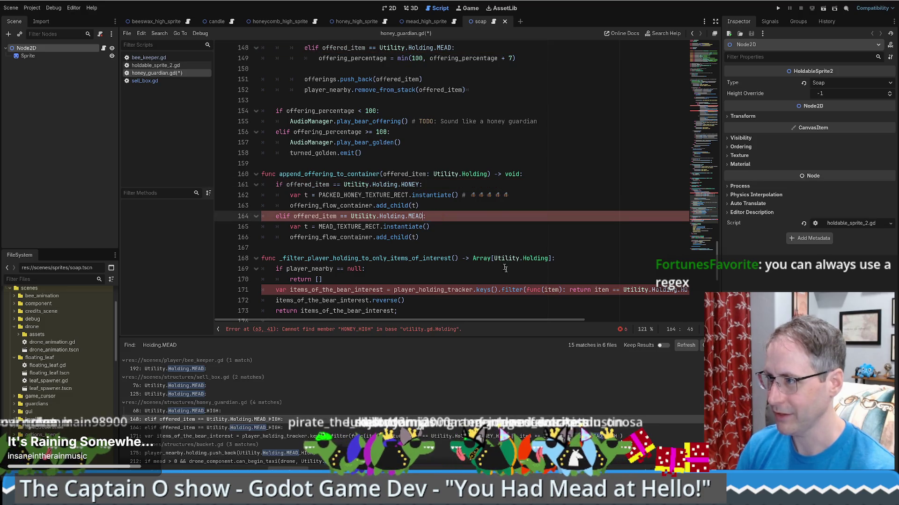
drag(445, 322, 579, 319)
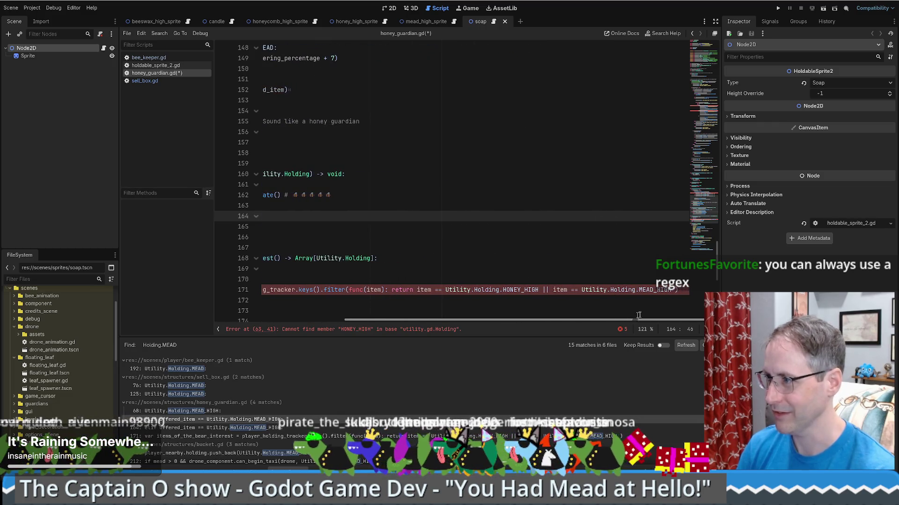
drag(671, 290, 654, 289)
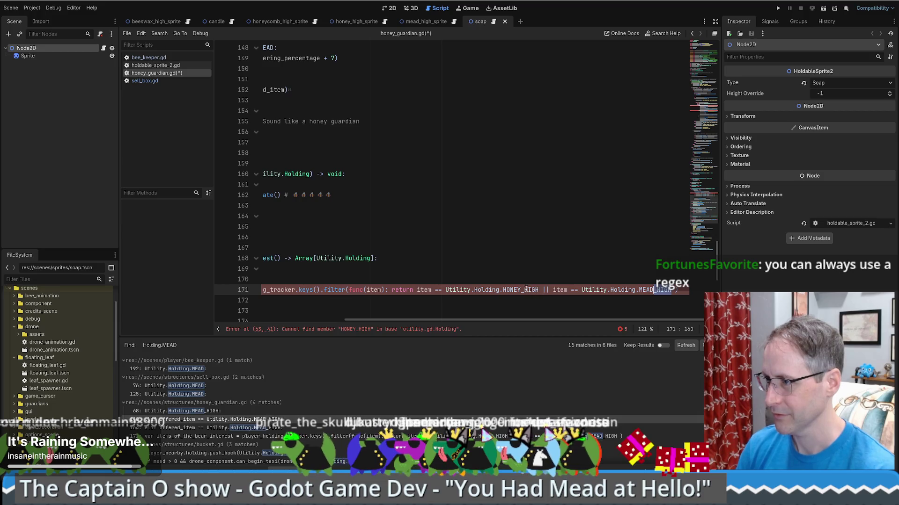
drag(400, 321, 276, 321)
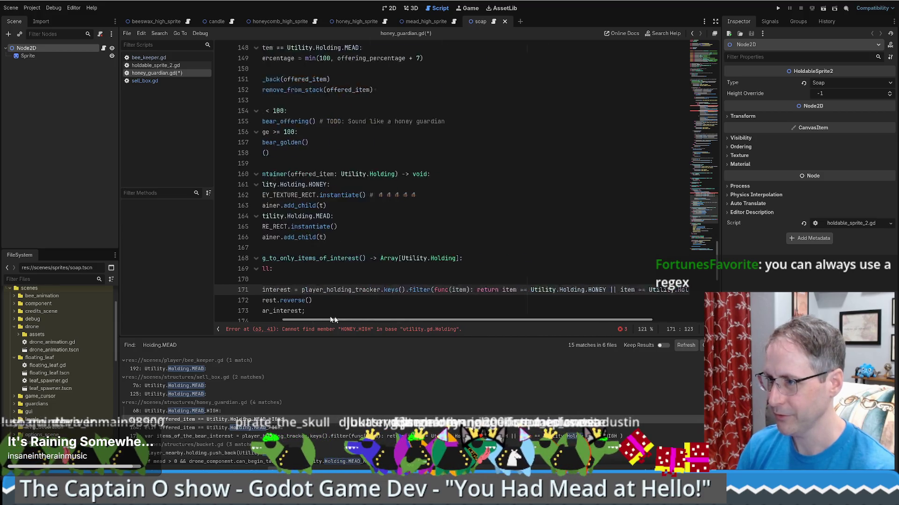
scroll(626, 241, up, 5)
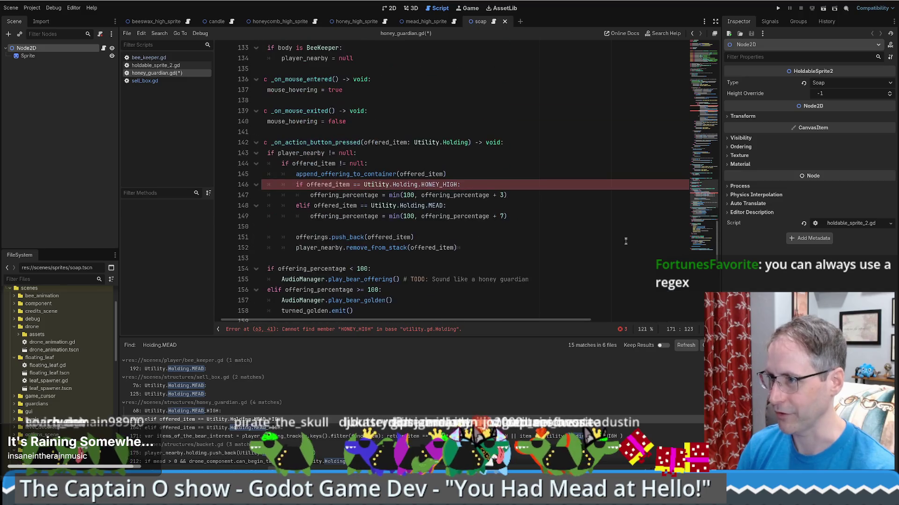
Strip _HIGH on honey_guardian.gd lines 146, 63 and 68, then open the bucket.gd line 175 match.
drag(438, 184, 449, 184)
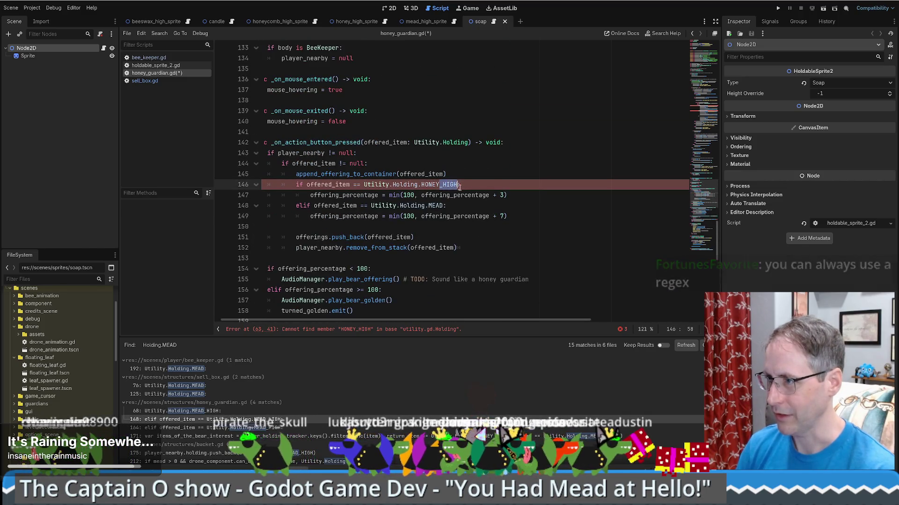
drag(700, 204, 712, 115)
click(422, 171)
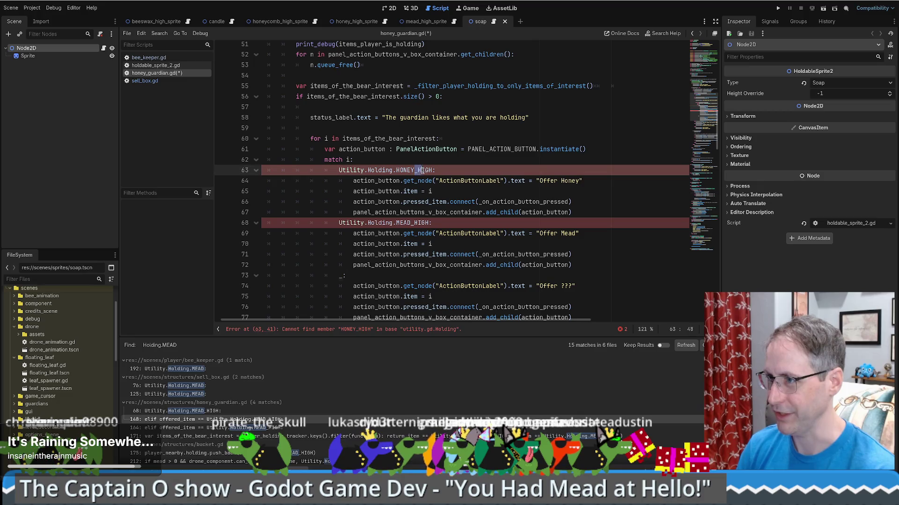
drag(410, 223, 430, 223)
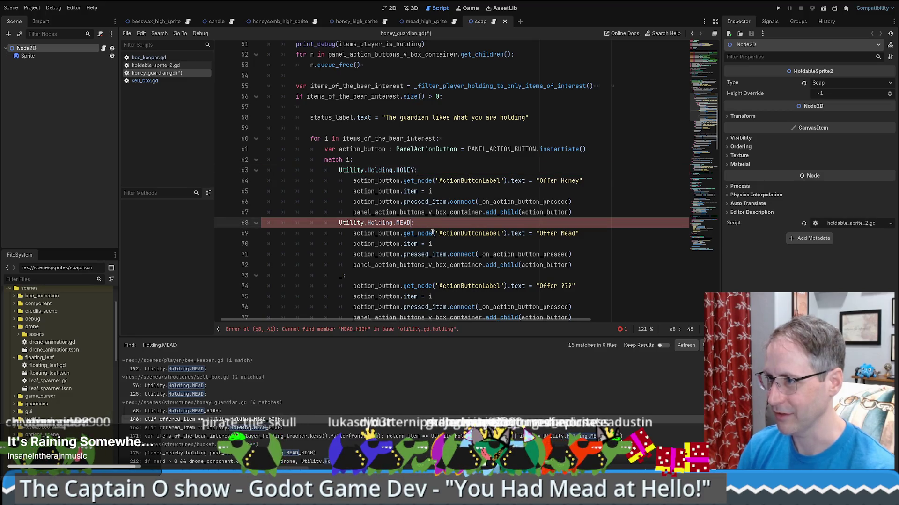
scroll(422, 234, up, 5)
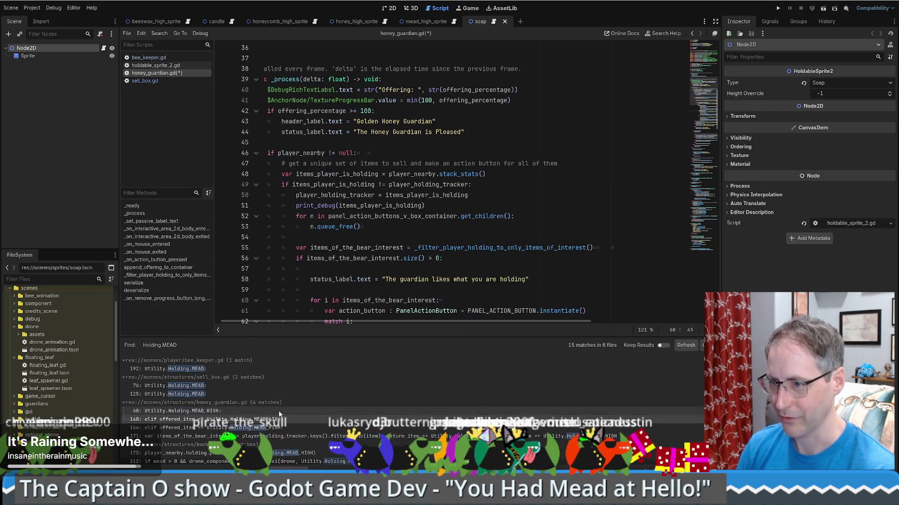
scroll(248, 415, down, 2)
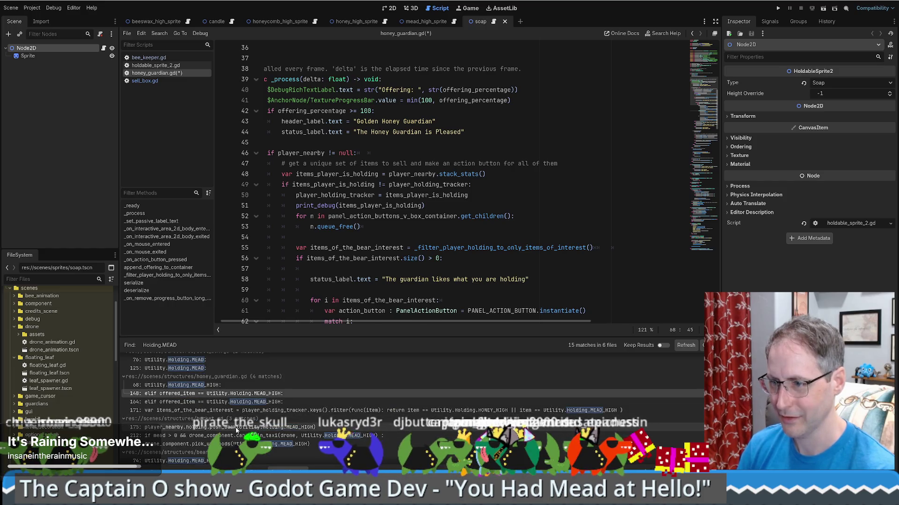
click(236, 427)
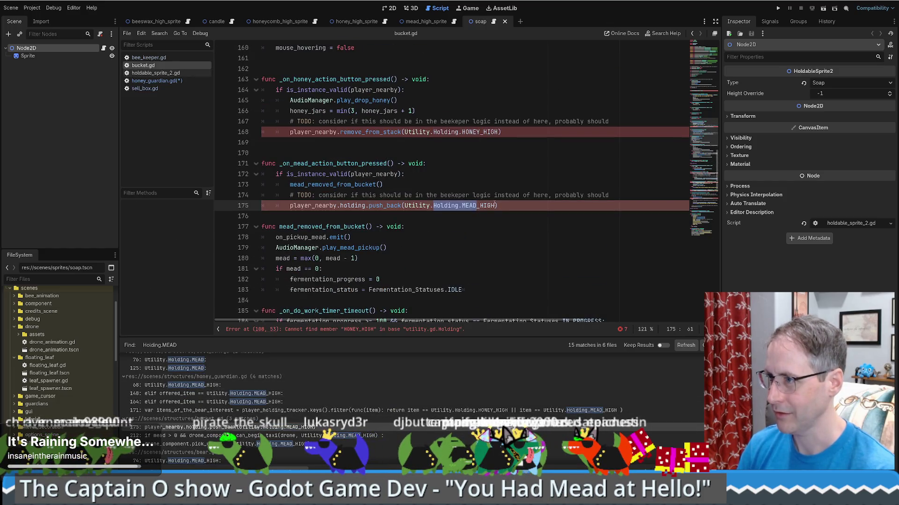
In bucket.gd shorten MEAD_HIGH and HONEY_HIGH on lines 175 and 168, and unfold _process.
key(BackSpace)
drag(480, 132, 499, 132)
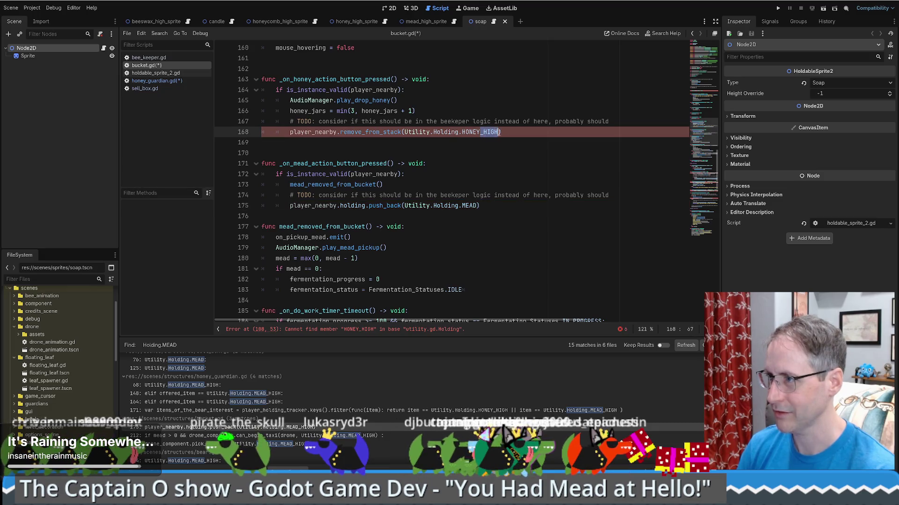
click(707, 180)
scroll(705, 183, up, 20)
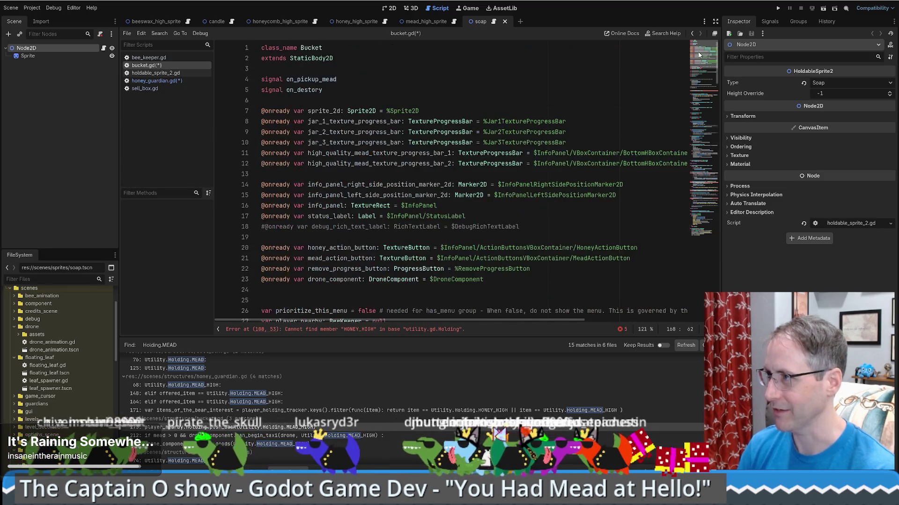
scroll(373, 179, down, 10)
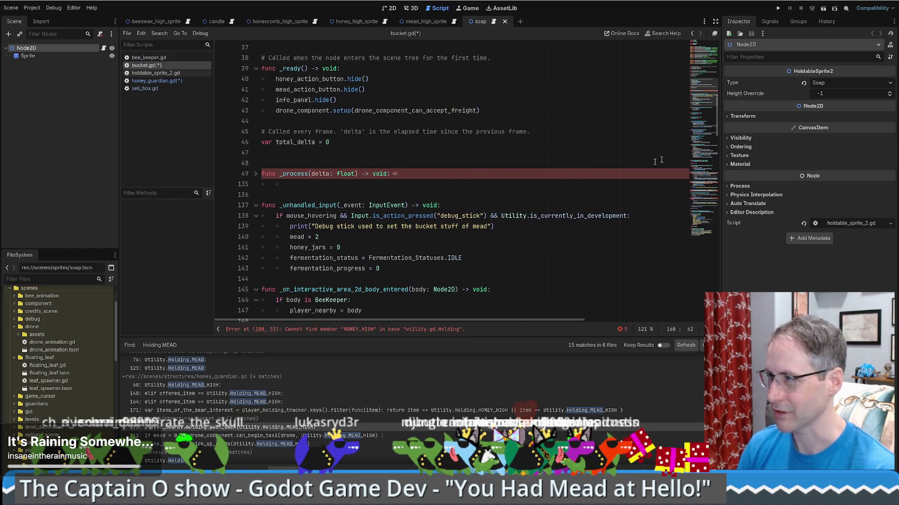
click(255, 173)
scroll(512, 236, down, 14)
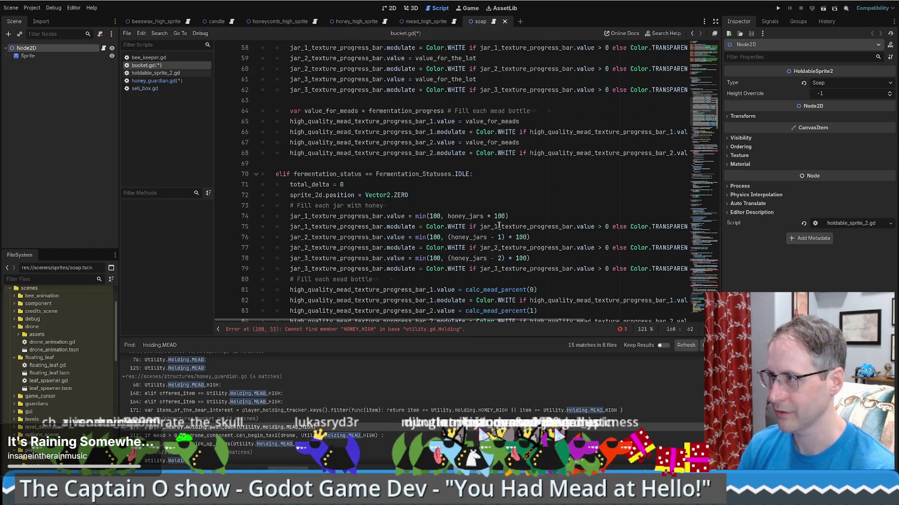
scroll(511, 237, down, 7)
scroll(496, 187, up, 2)
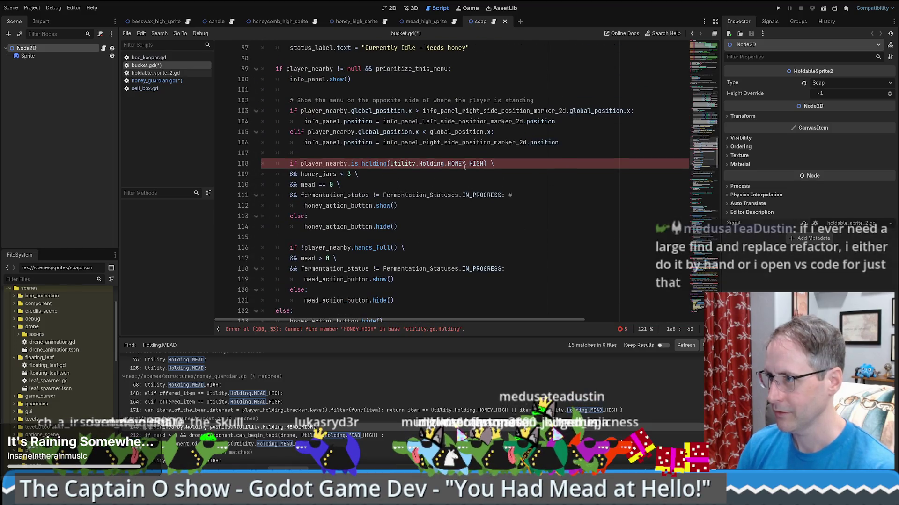
Remove _HIGH on bucket.gd lines 108, 212, 236 and 229, then save the script.
drag(467, 164, 486, 164)
scroll(489, 166, down, 20)
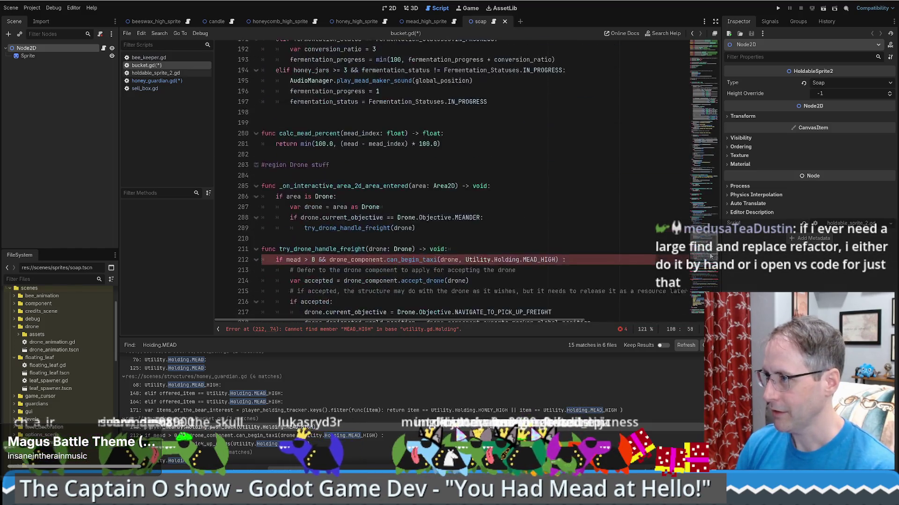
drag(541, 160, 556, 160)
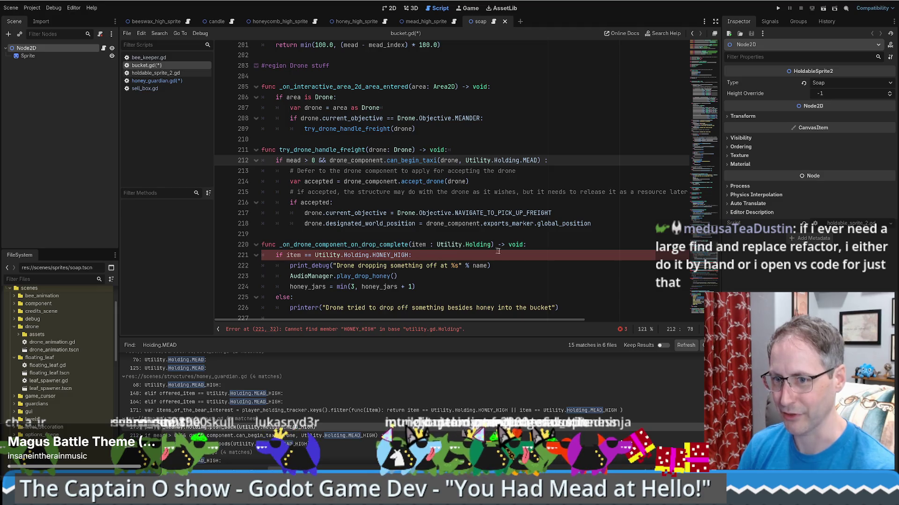
scroll(517, 269, down, 1)
drag(408, 224, 391, 224)
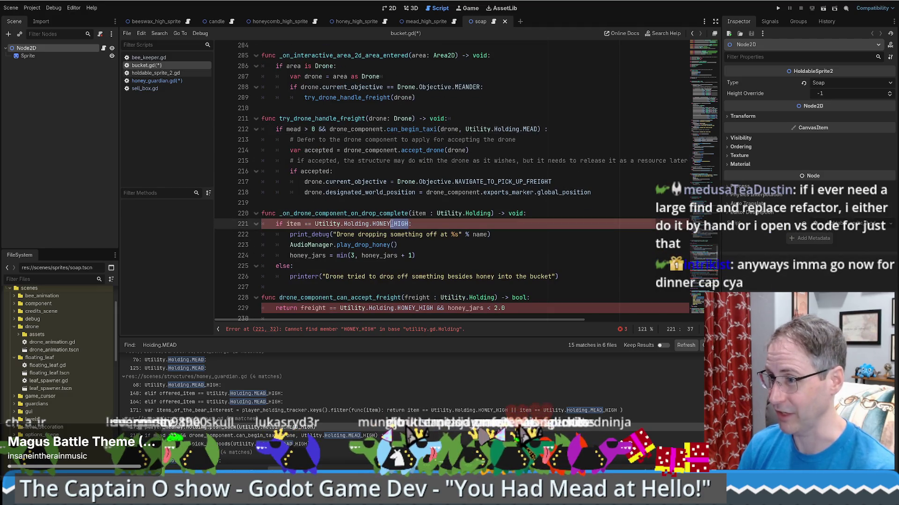
scroll(490, 270, down, 6)
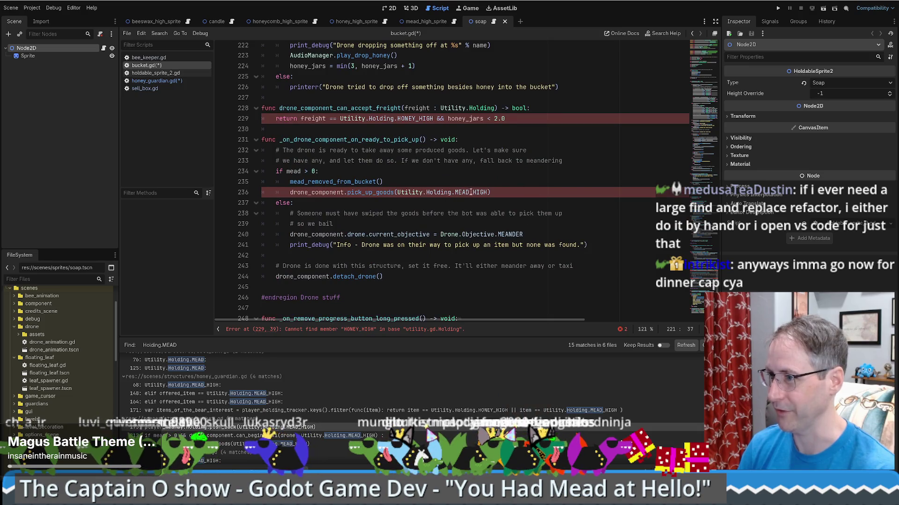
drag(471, 193, 488, 193)
key(BackSpace)
drag(415, 119, 436, 118)
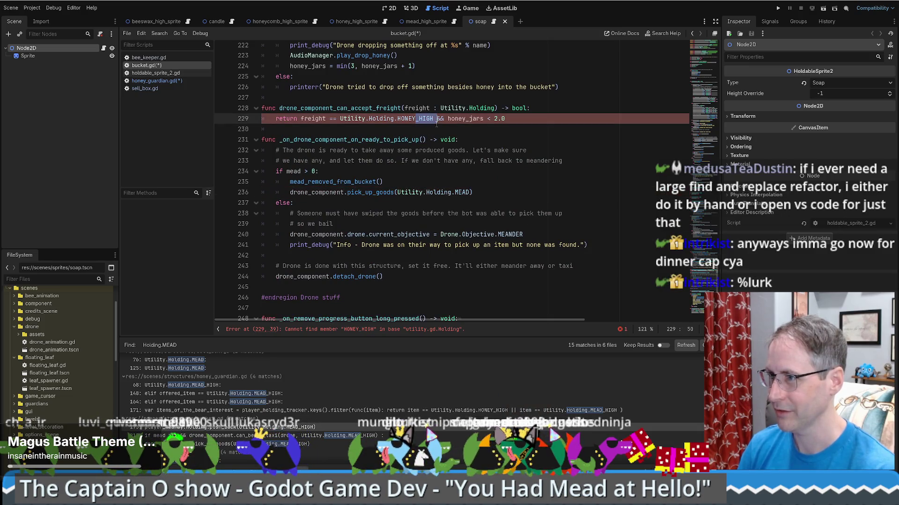
key(ctrl+s)
Revisit the bucket.gd line 212 result, then open the bear.gd match on line 74.
click(534, 236)
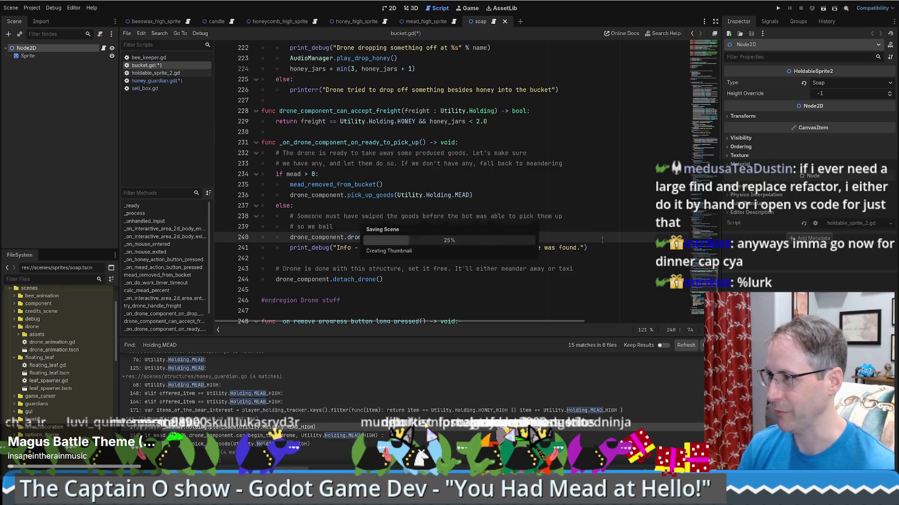
click(299, 435)
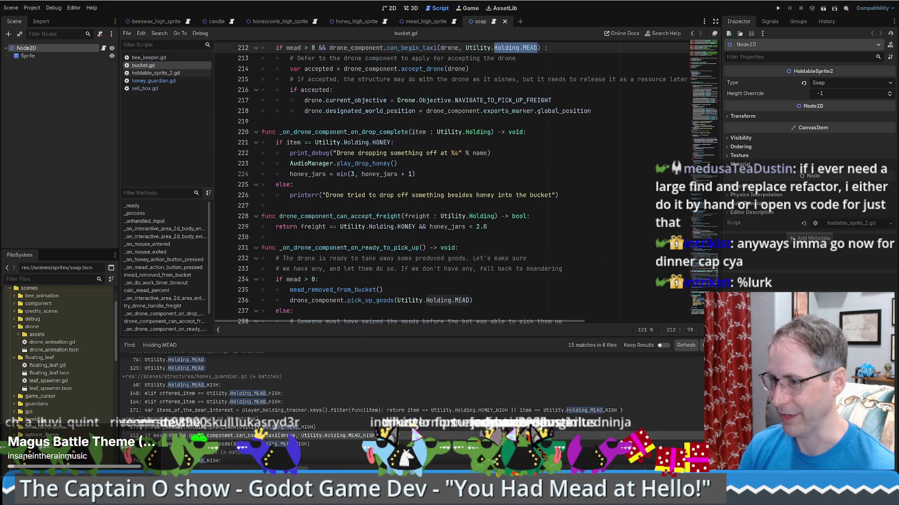
scroll(306, 392, down, 2)
click(221, 435)
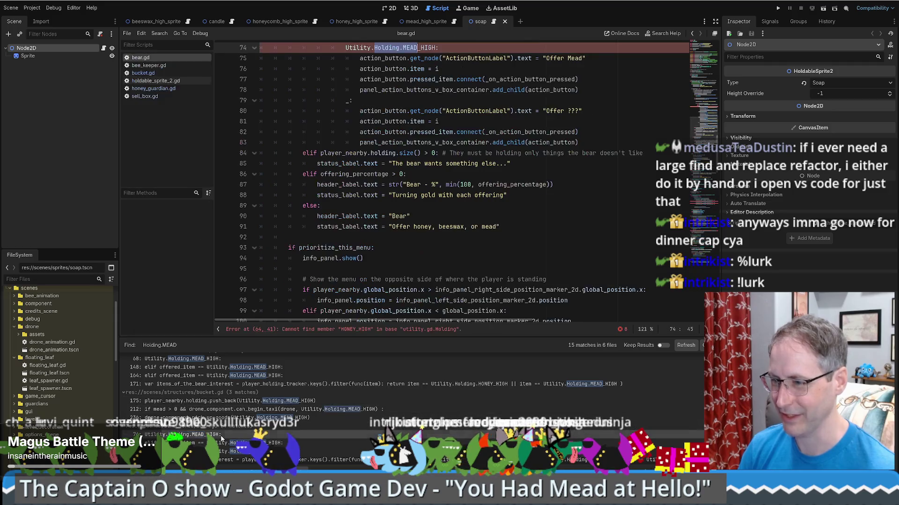
In bear.gd remove _HIGH on lines 74, 64, 154 and 156.
scroll(430, 137, up, 4)
key(Right)
key(Delete)
key(Delete)
key(Delete)
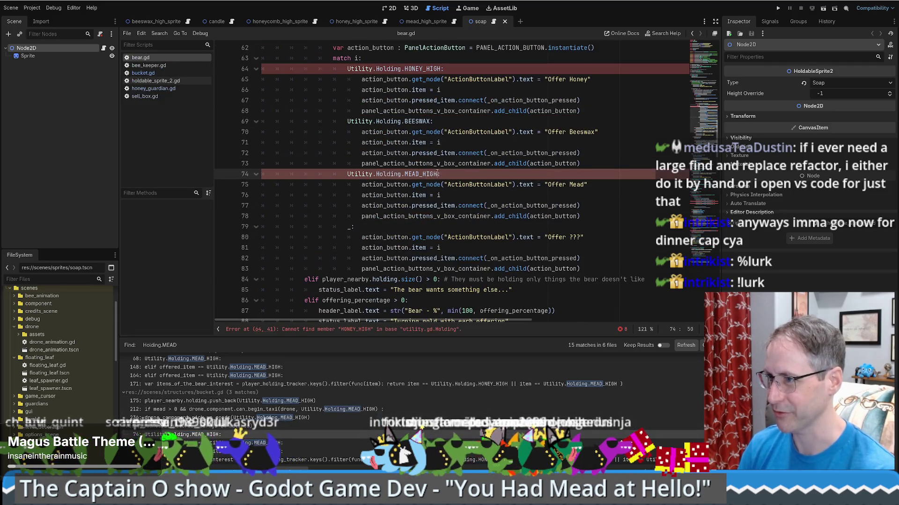
click(424, 69)
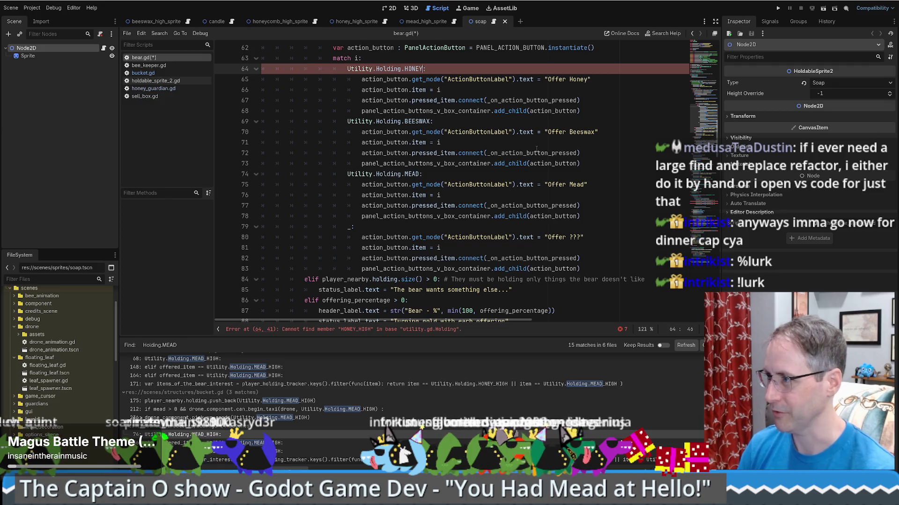
scroll(536, 149, up, 20)
scroll(536, 149, down, 20)
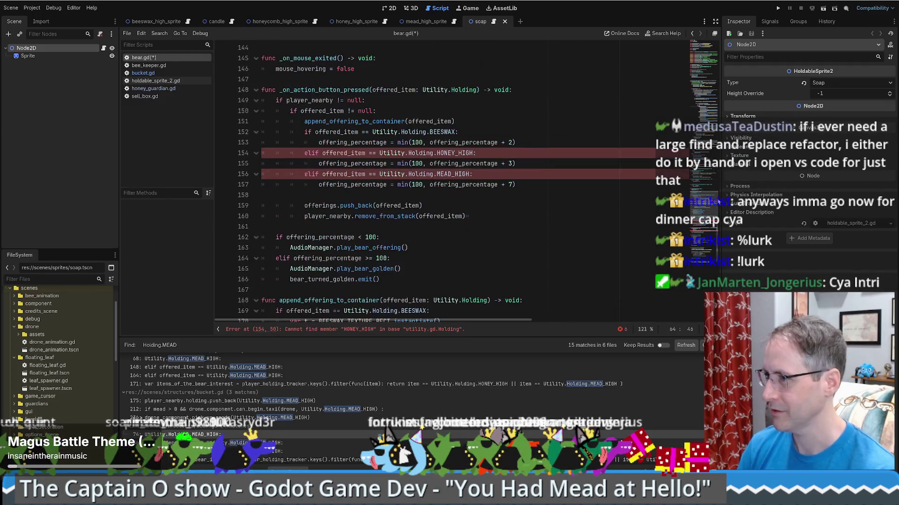
mouse_move(456, 149)
mouse_down()
mouse_move(474, 149)
mouse_move(467, 170)
mouse_up()
key(BackSpace)
Shorten HONEY_HIGH and MEAD_HIGH to HONEY and MEAD on bear.gd lines 172, 175 and 182.
scroll(449, 183, down, 5)
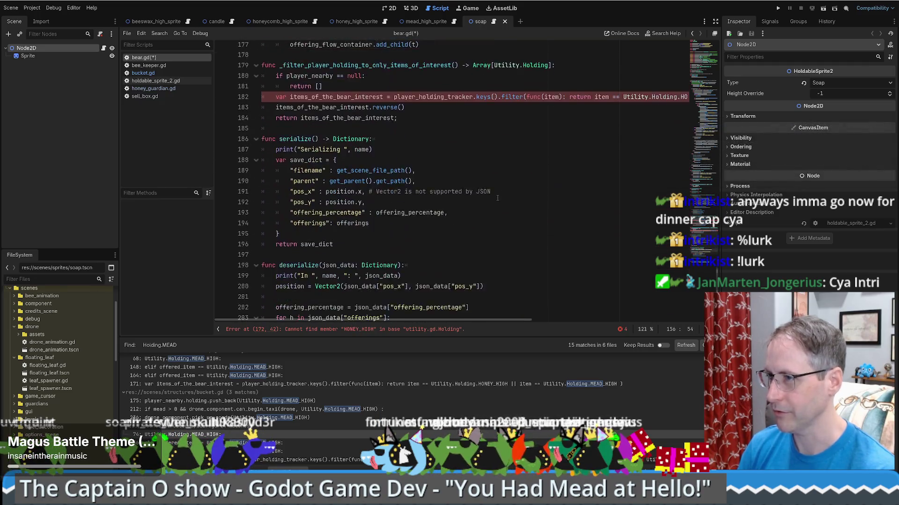
drag(425, 181, 447, 181)
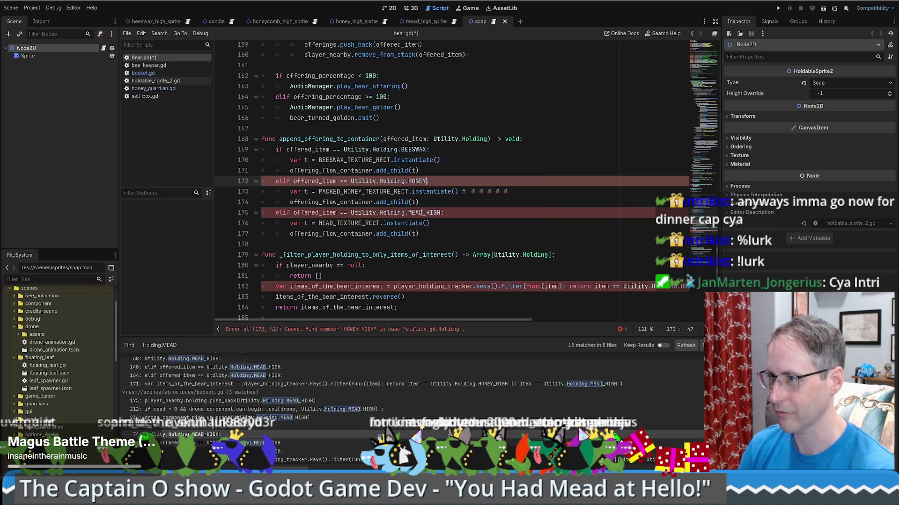
key(BackSpace)
drag(423, 212, 439, 212)
drag(478, 321, 654, 321)
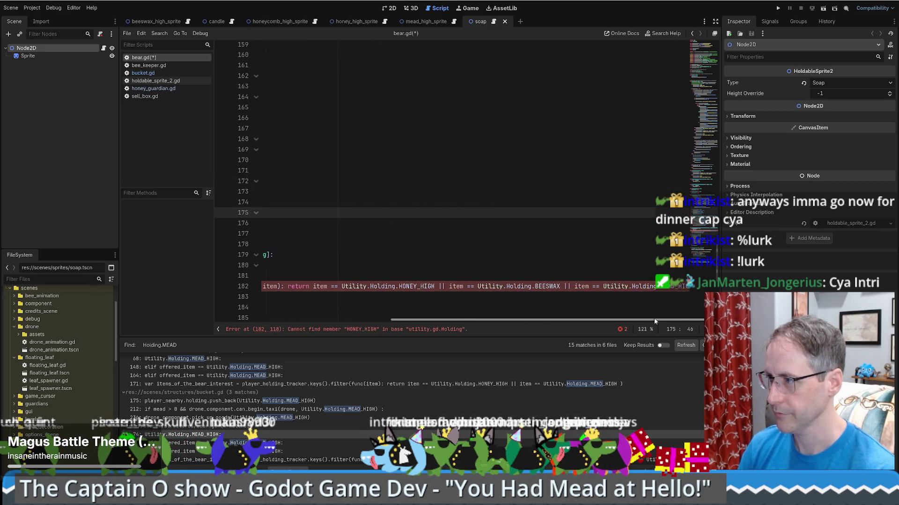
drag(665, 287, 683, 288)
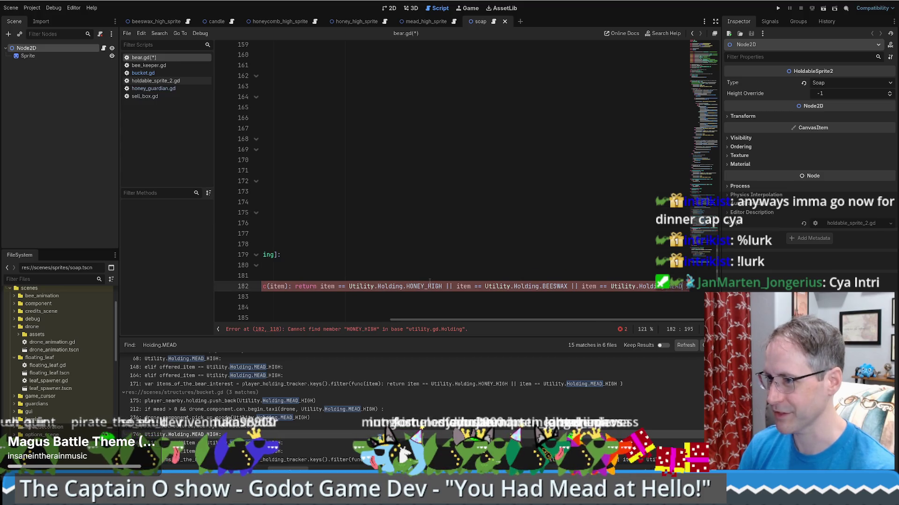
key(BackSpace)
drag(468, 321, 280, 322)
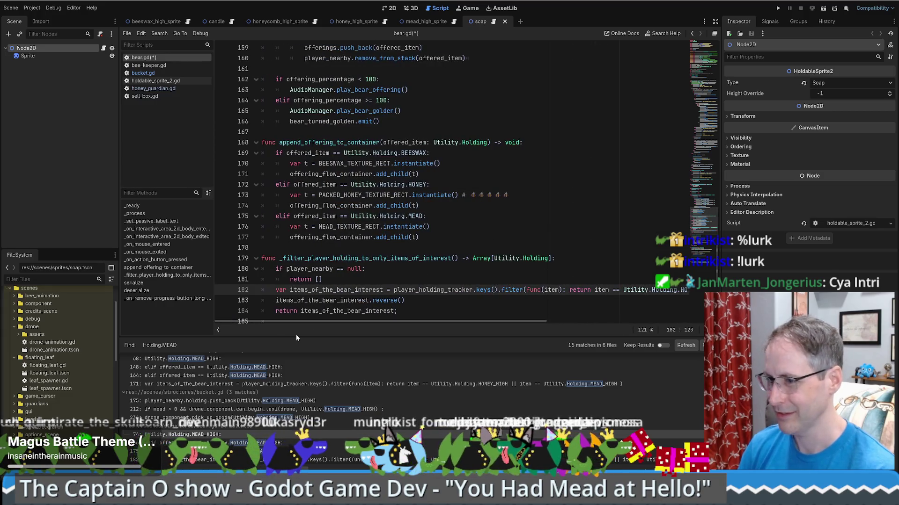
scroll(296, 375, down, 1)
In drone.gd, shorten the MEAD_HIGH, HONEY_HIGH and HONEYCOMB_HIGH match cases to MEAD, HONEY and HONEYCOMB.
click(154, 457)
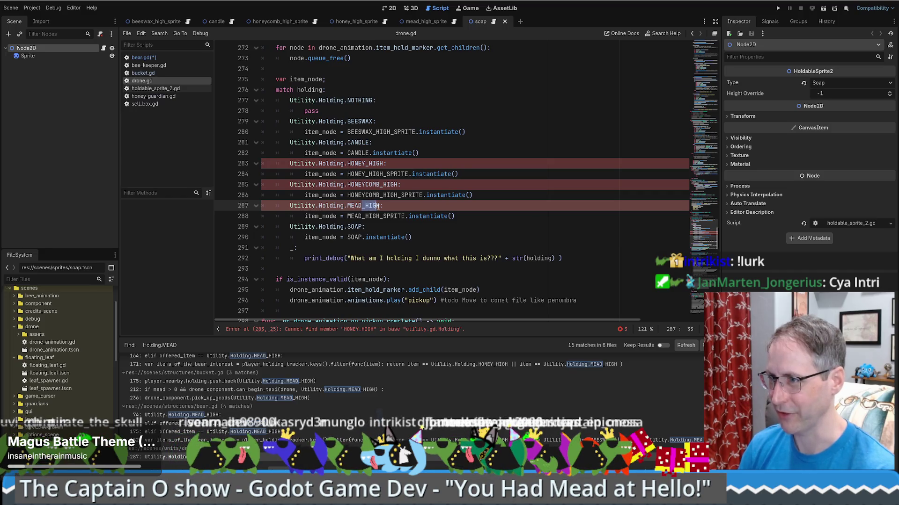
key(BackSpace)
mouse_move(380, 184)
mouse_down()
mouse_move(397, 184)
mouse_move(384, 164)
mouse_up()
key(BackSpace)
Save drone.gd and bear.gd, then bring up the project-wide Find in Files search.
key(ctrl+s)
key(Right)
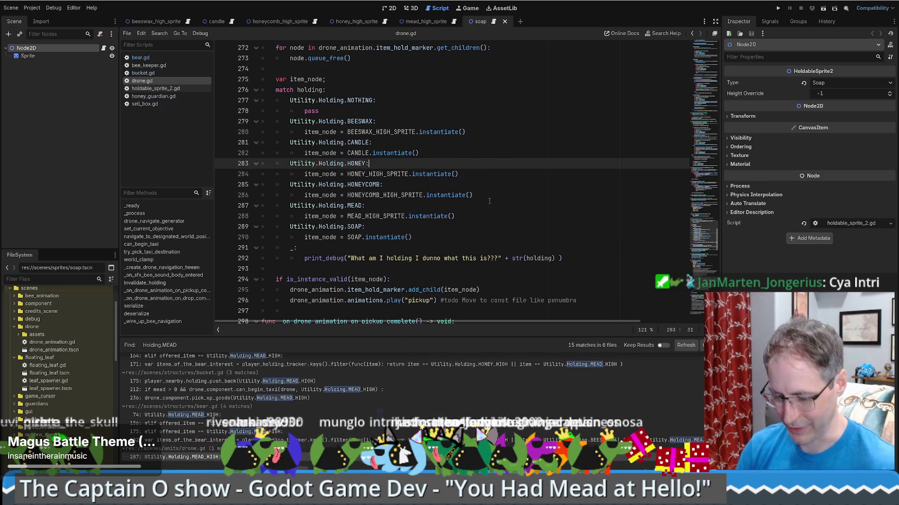
key(ctrl+shift+f)
key(BackSpace)
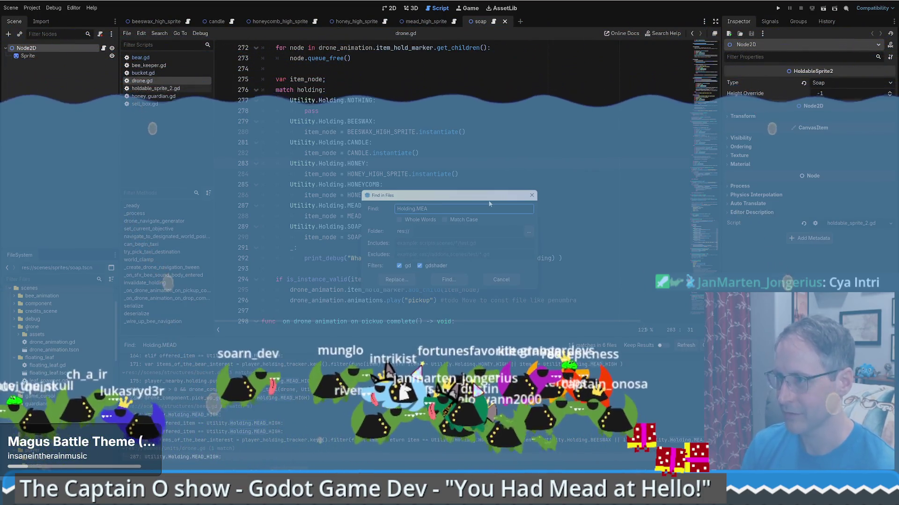
Search the project for Holding.HONEY and scroll through the 30 matches in 8 files.
key(BackSpace)
key(BackSpace)
key(BackSpace)
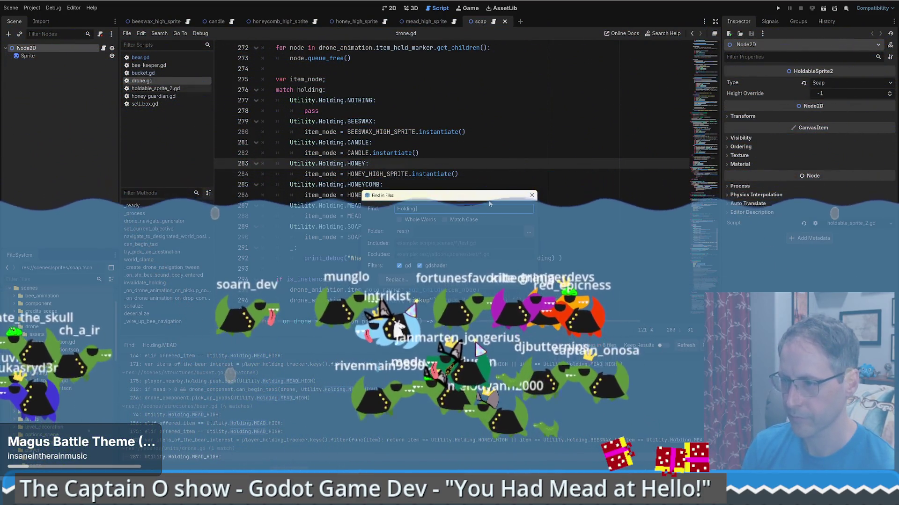
text(HONEY)
key(Return)
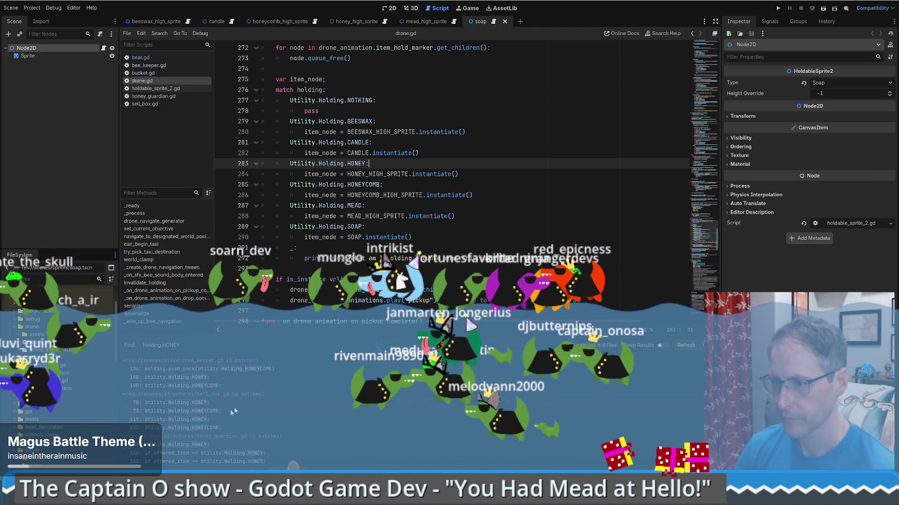
scroll(243, 398, down, 1)
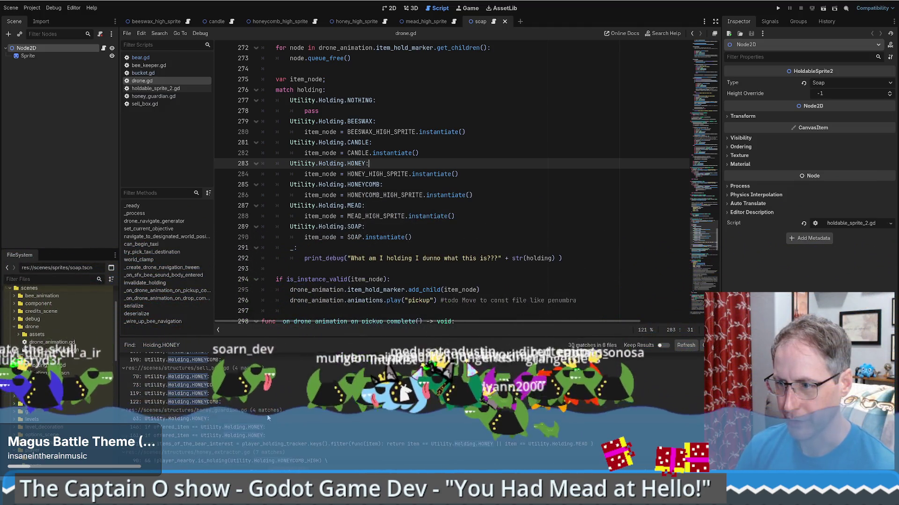
scroll(281, 408, down, 3)
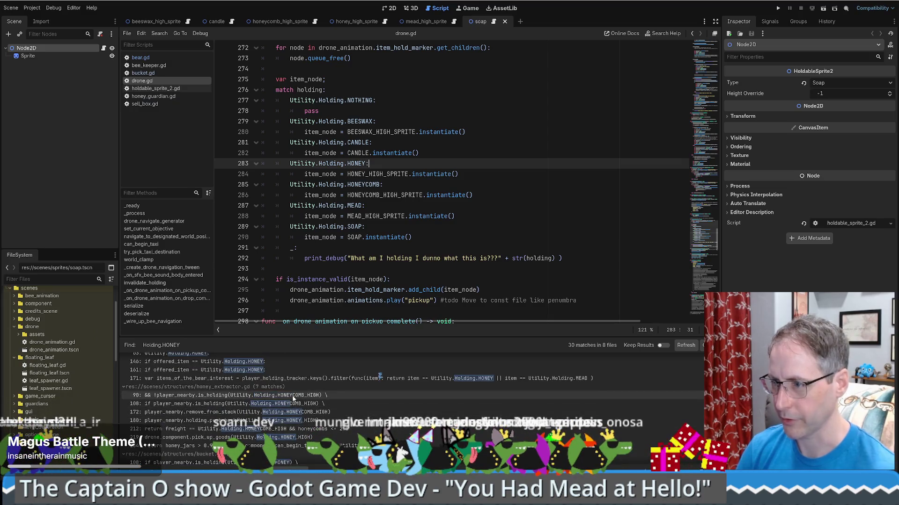
In honey_extractor.gd, strip the _HIGH suffix on lines 108, 172 and 180.
click(294, 399)
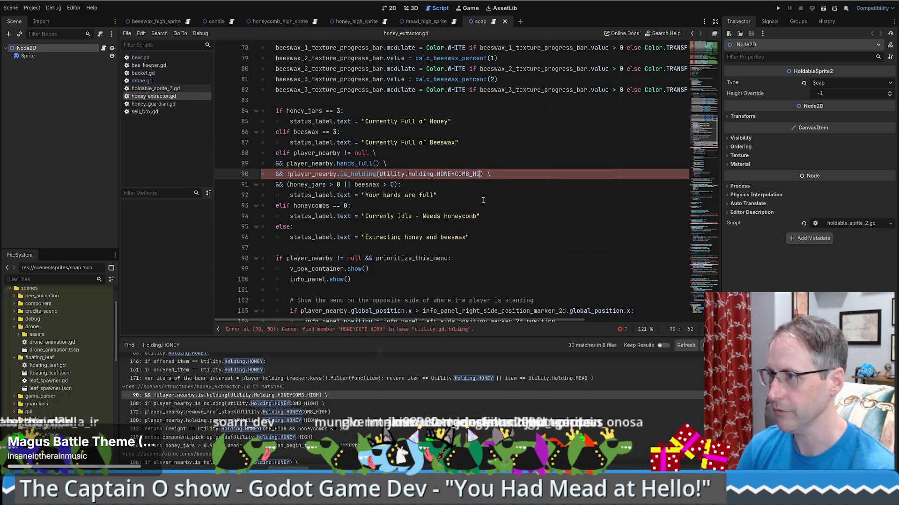
scroll(547, 206, down, 8)
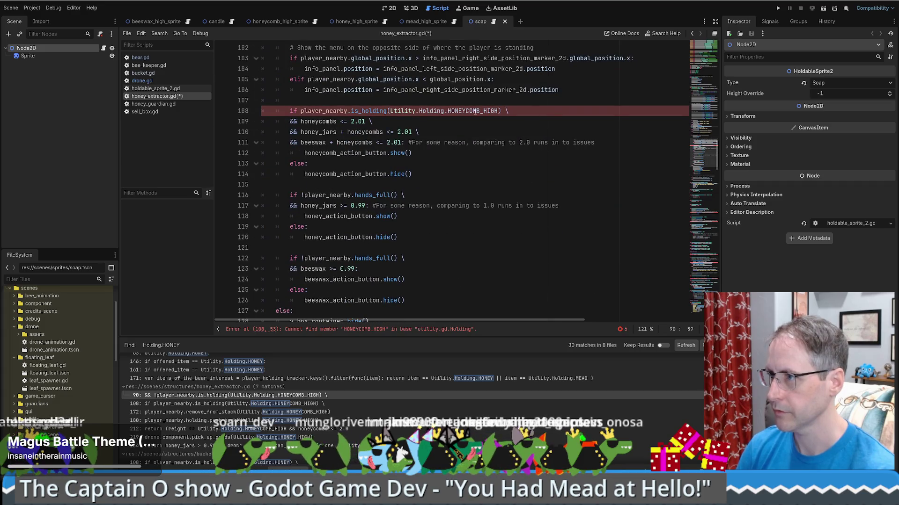
drag(481, 111, 499, 111)
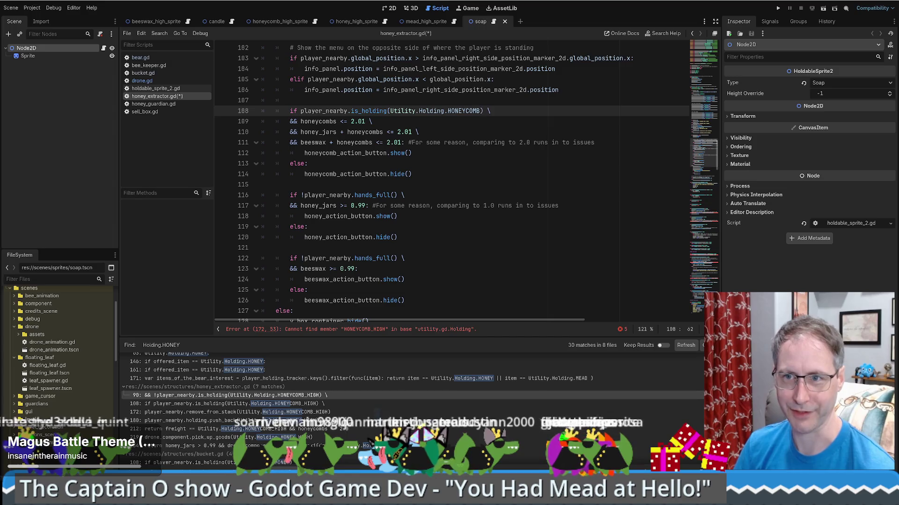
click(702, 216)
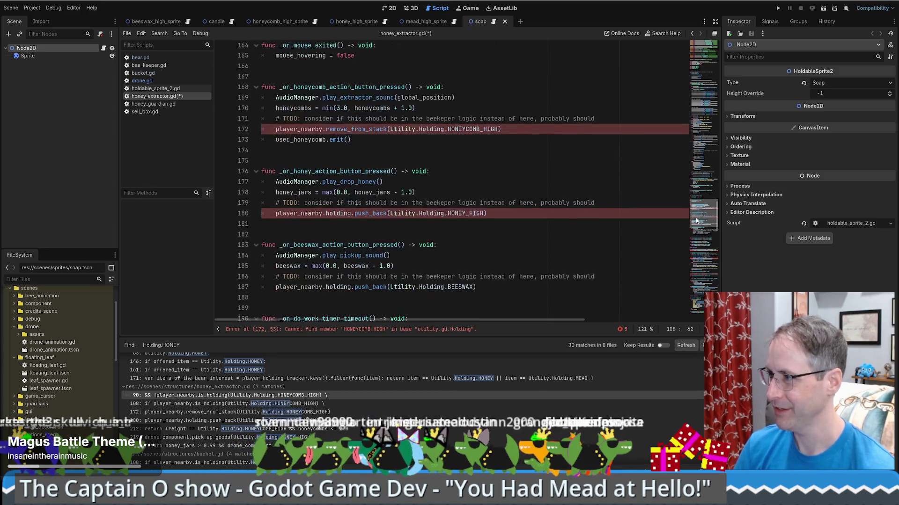
drag(480, 125, 489, 125)
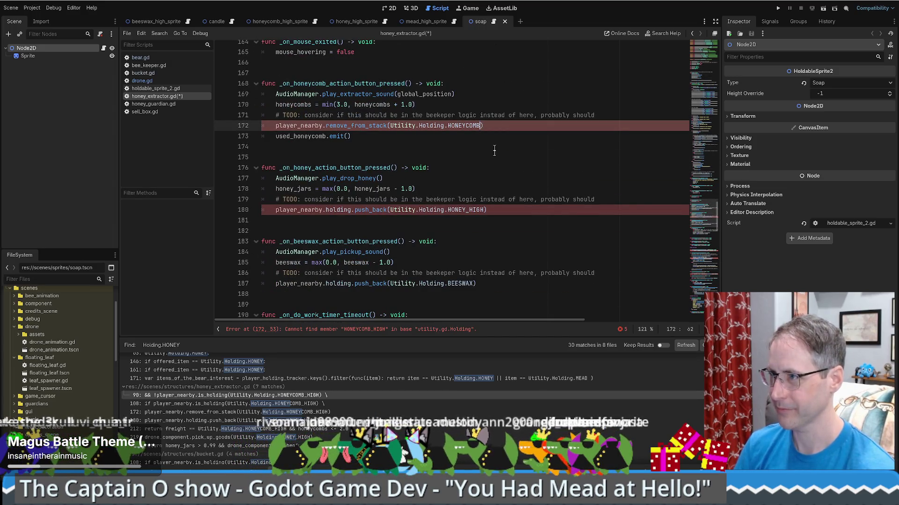
drag(466, 210, 483, 211)
Strip _HIGH from the references on lines 212, 219 and 234, and save honey_extractor.gd.
scroll(487, 229, down, 10)
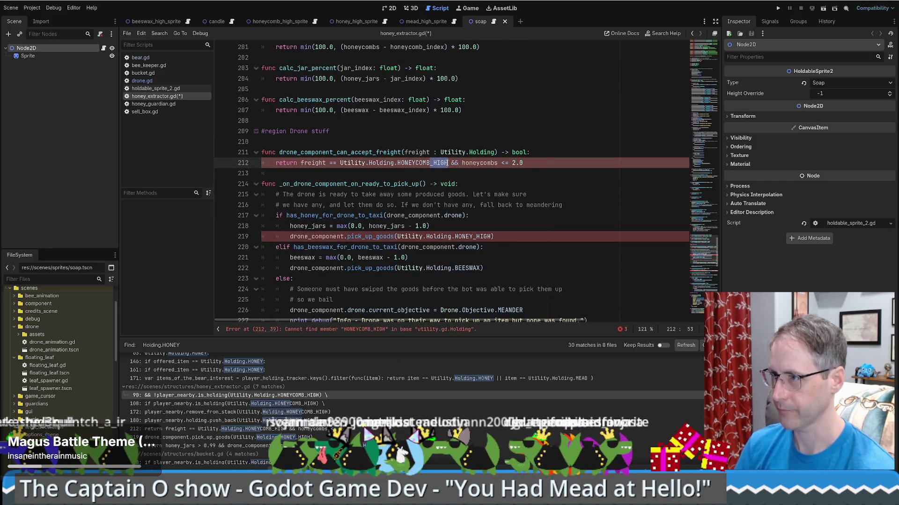
drag(427, 163, 447, 163)
key(BackSpace)
drag(473, 236, 492, 237)
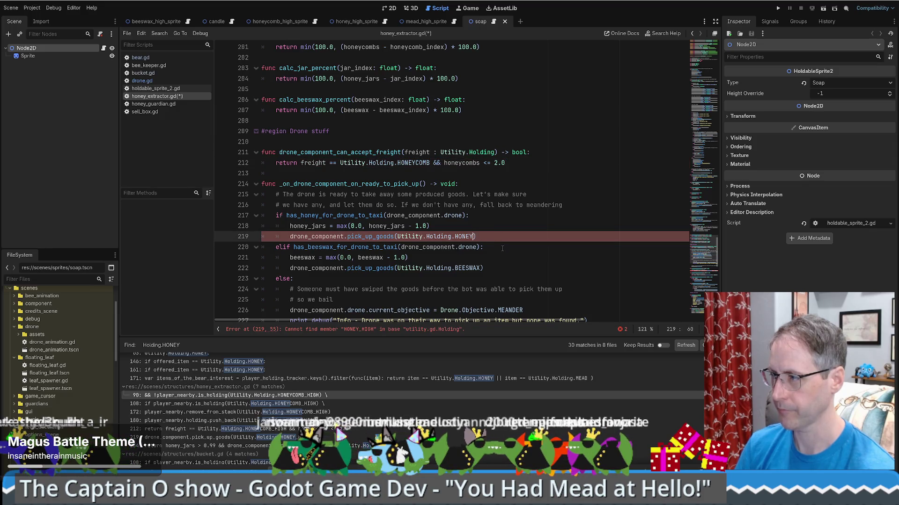
key(BackSpace)
scroll(551, 77, down, 8)
drag(587, 79, 607, 78)
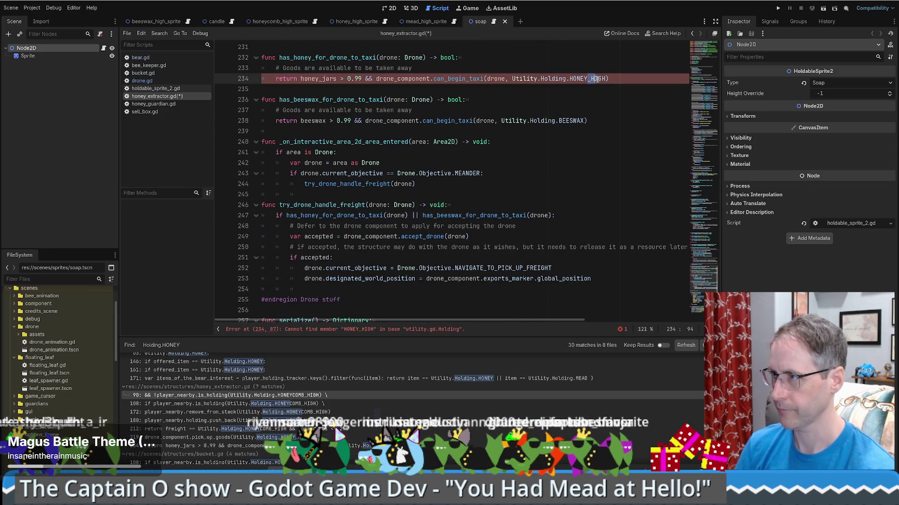
key(ctrl+s)
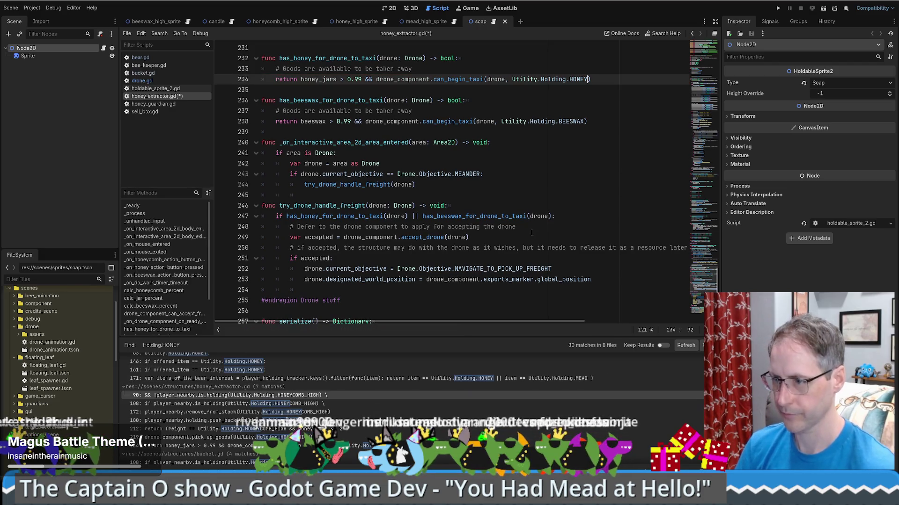
scroll(412, 408, down, 3)
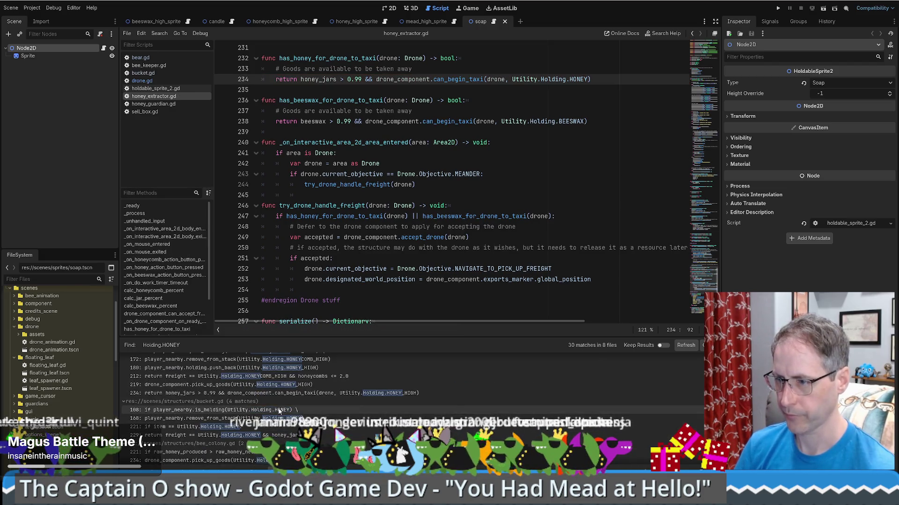
In bee_colony.gd, change HONEYCOMB_HIGH to HONEYCOMB on lines 221 and 234.
click(187, 452)
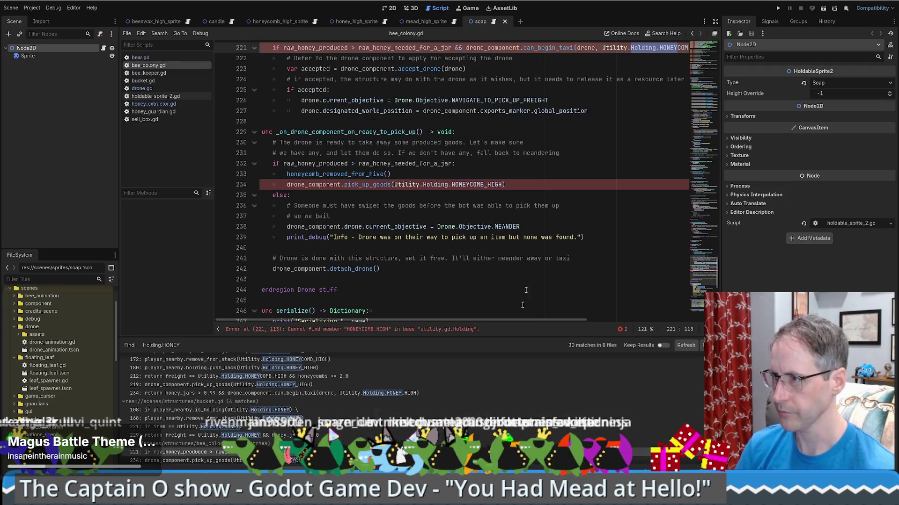
drag(504, 320, 576, 320)
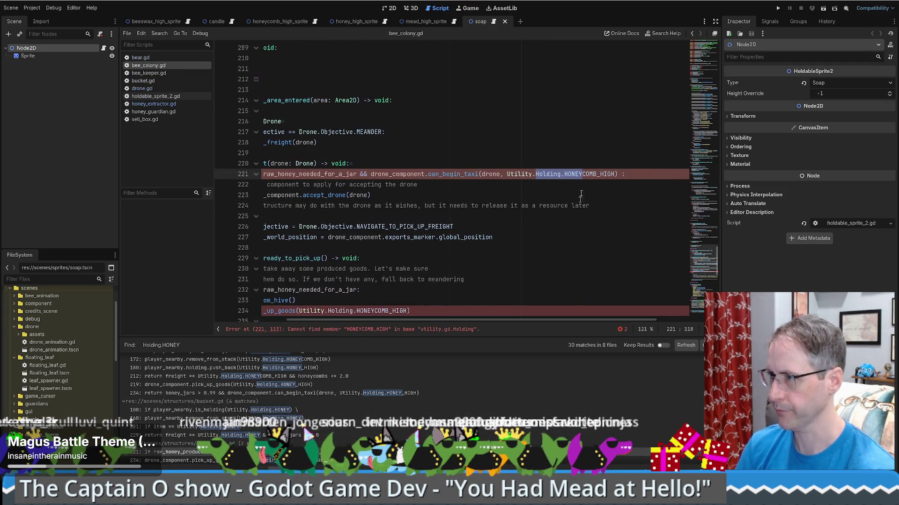
click(616, 175)
key(BackSpace)
key(BackSpace)
key(BackSpace)
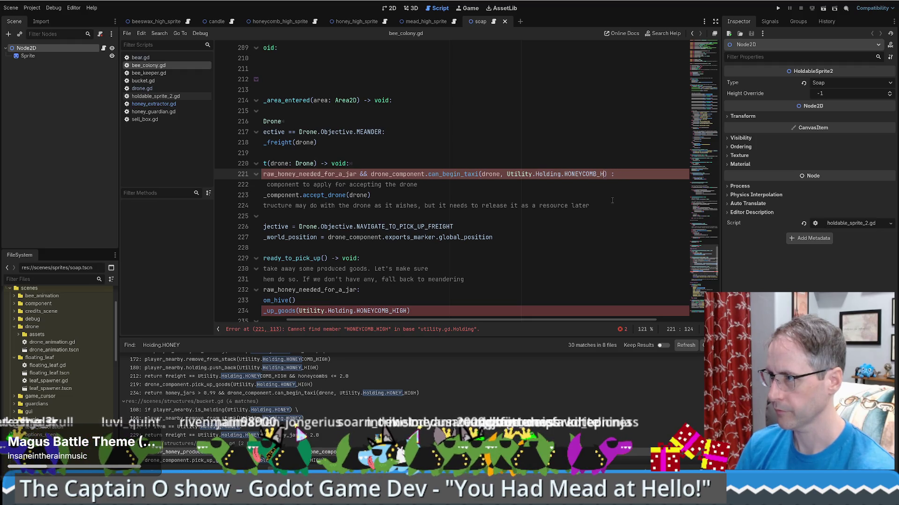
scroll(387, 129, down, 6)
drag(409, 121, 390, 121)
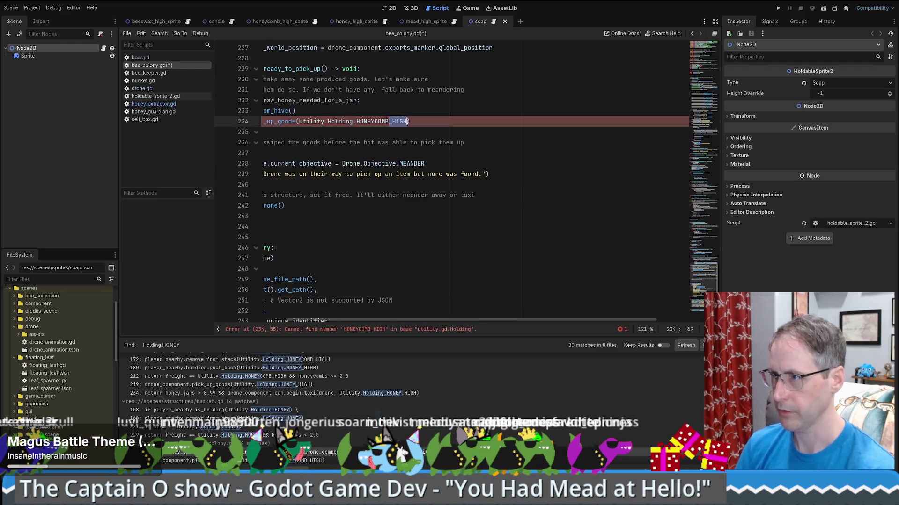
key(BackSpace)
drag(500, 322, 429, 322)
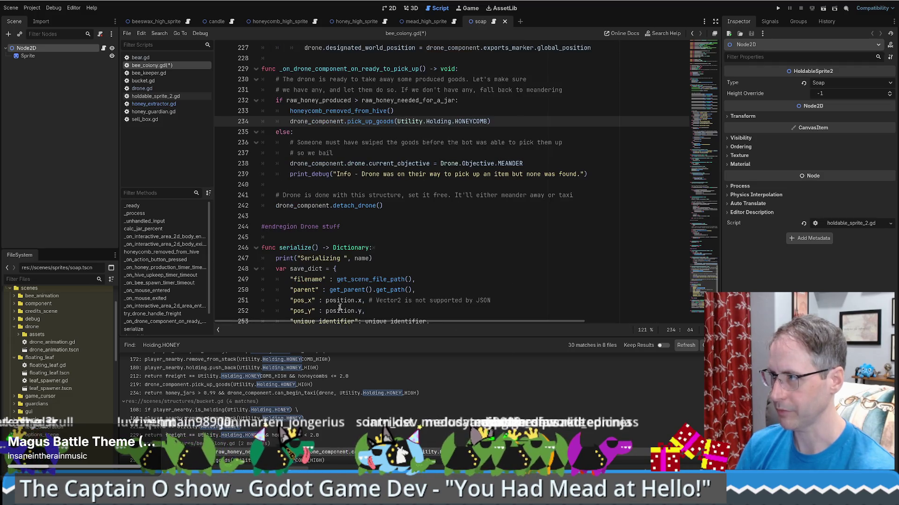
scroll(324, 412, down, 2)
scroll(323, 415, down, 1)
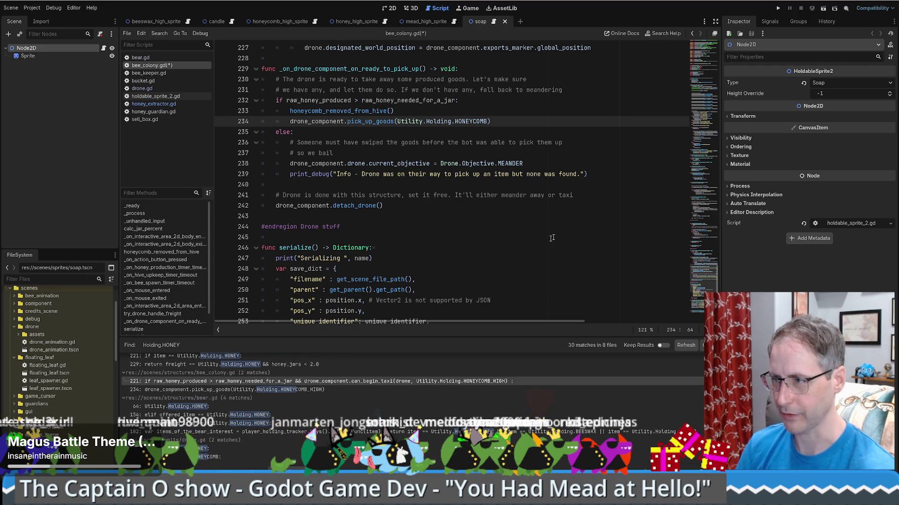
click(473, 247)
click(10, 6)
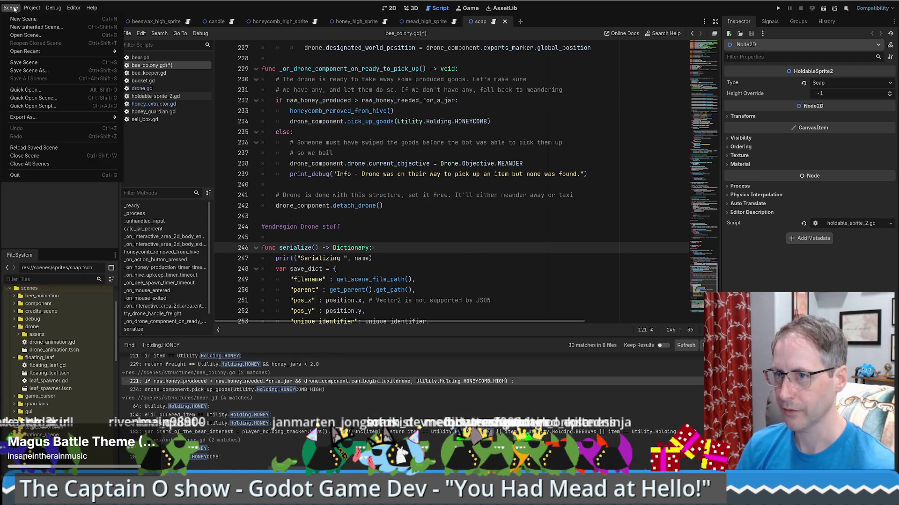
Save bee_colony.gd with Save Scene, then reopen Find in Files and cancel it.
click(46, 62)
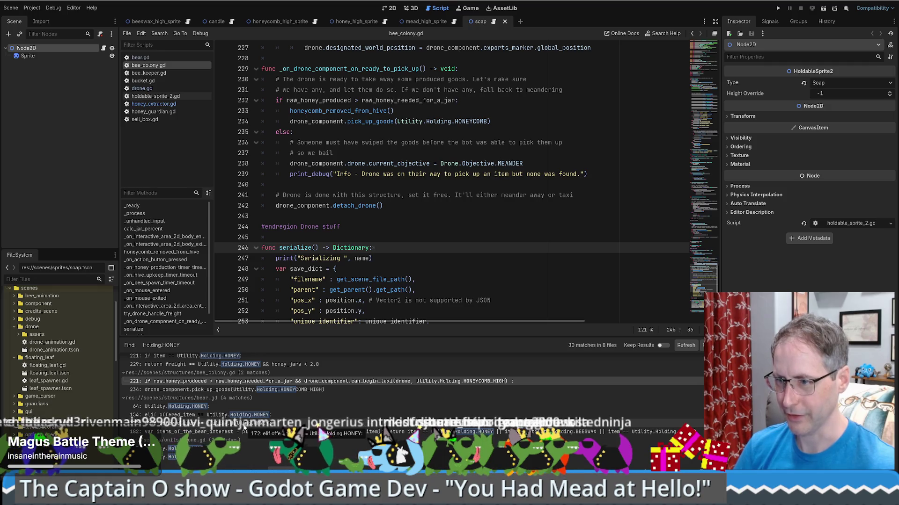
key(ctrl+shift+f)
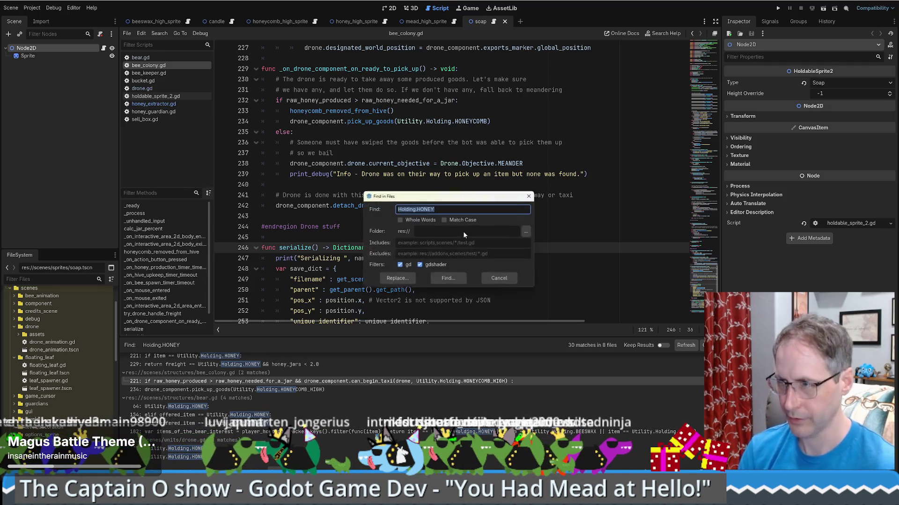
key(End)
key(BackSpace)
key(BackSpace)
key(BackSpace)
key(BackSpace)
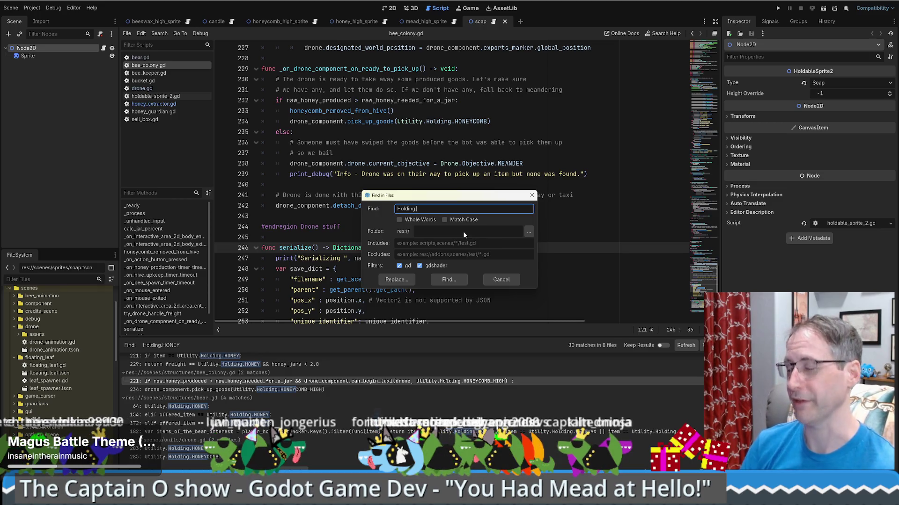
click(501, 280)
key(Down)
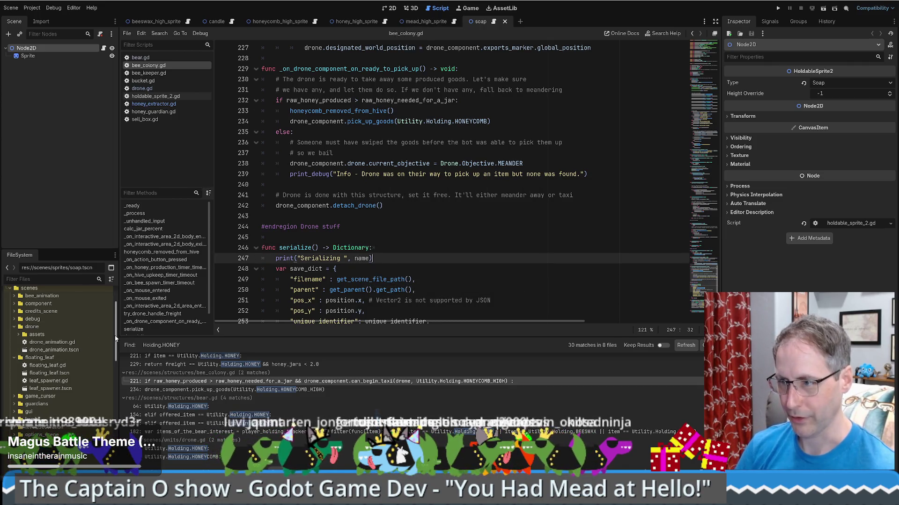
Switch to honeycomb_high_sprite, review its holdable_sprite_2.gd script, then open the bear scene.
scroll(115, 338, up, 3)
click(285, 21)
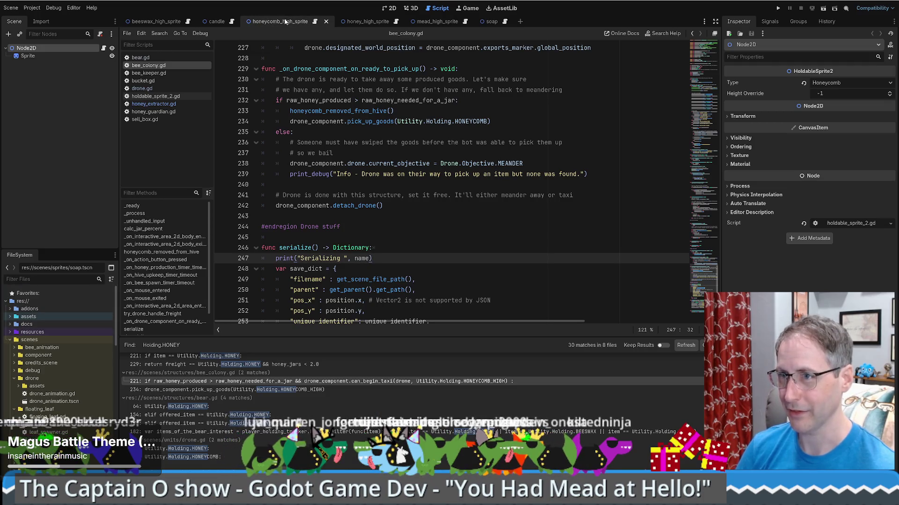
click(104, 48)
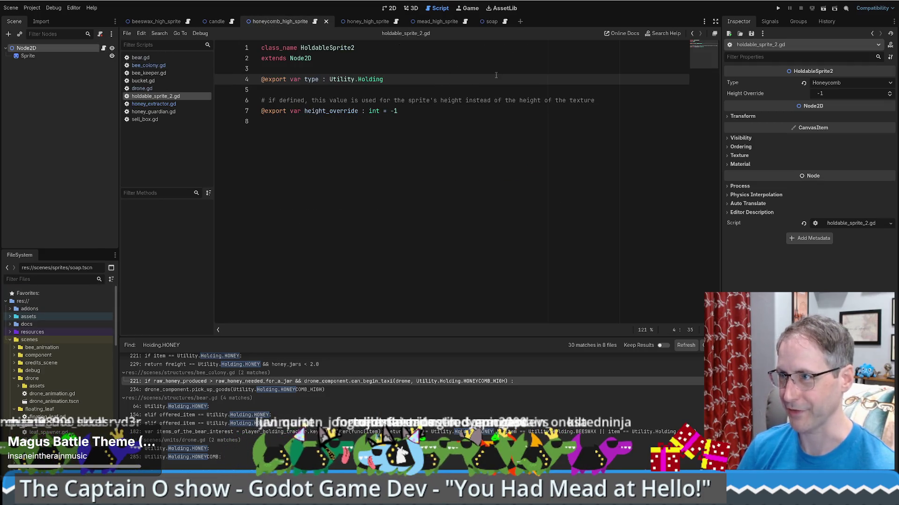
click(375, 122)
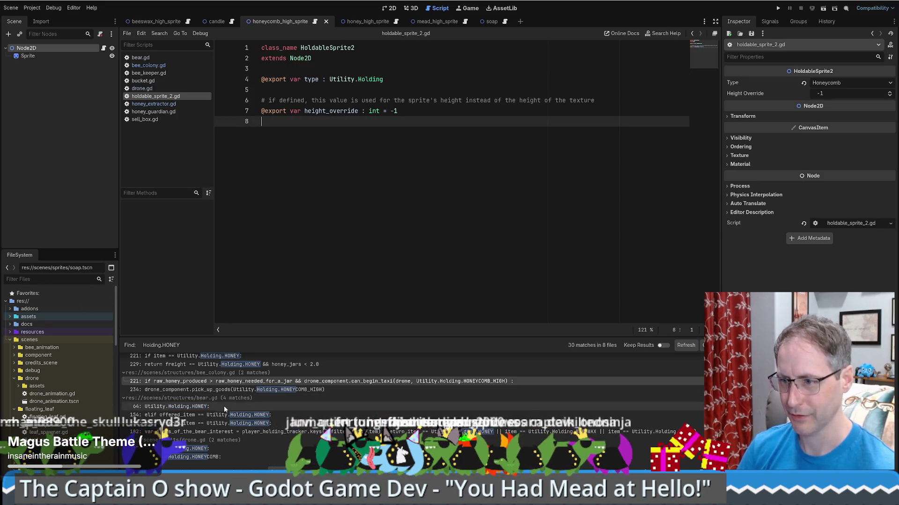
scroll(70, 398, down, 5)
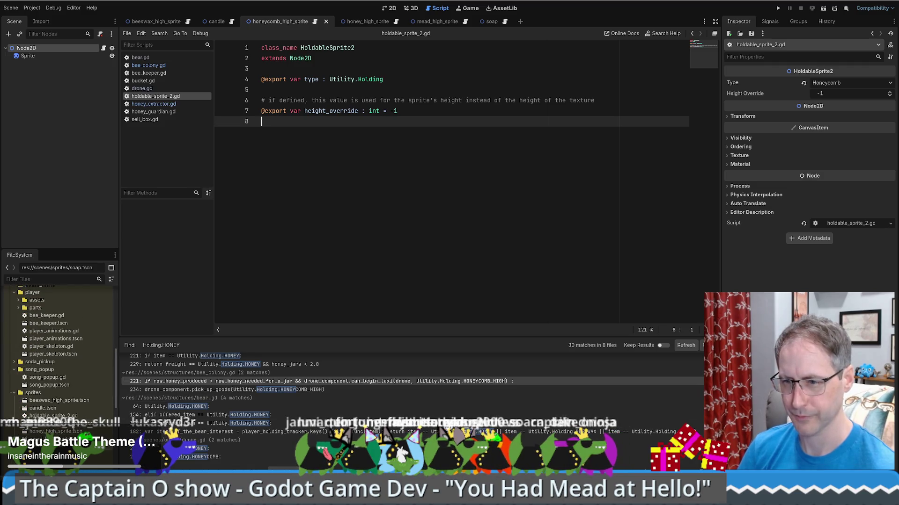
scroll(72, 427, down, 5)
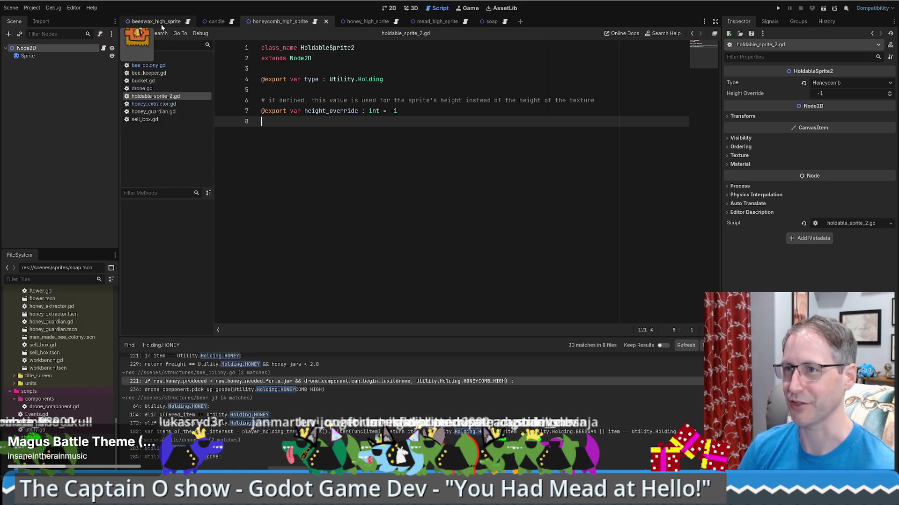
scroll(79, 376, up, 5)
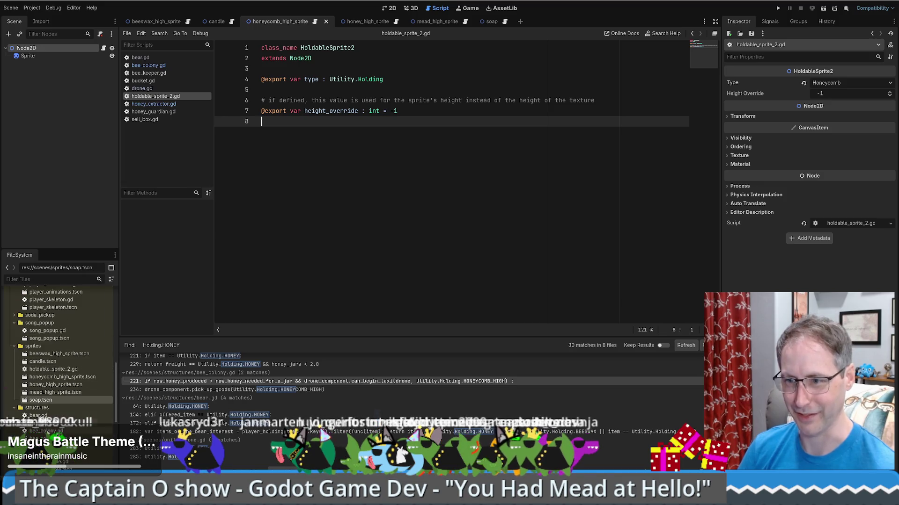
double_click(37, 416)
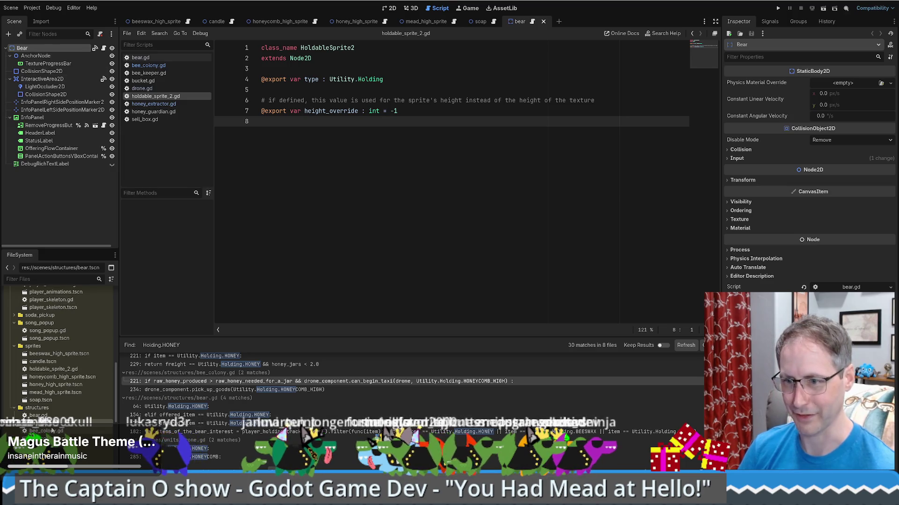
Open the bee_colony scene and view the DroneComponent's drone_component.gd script around lines 55–80.
double_click(45, 438)
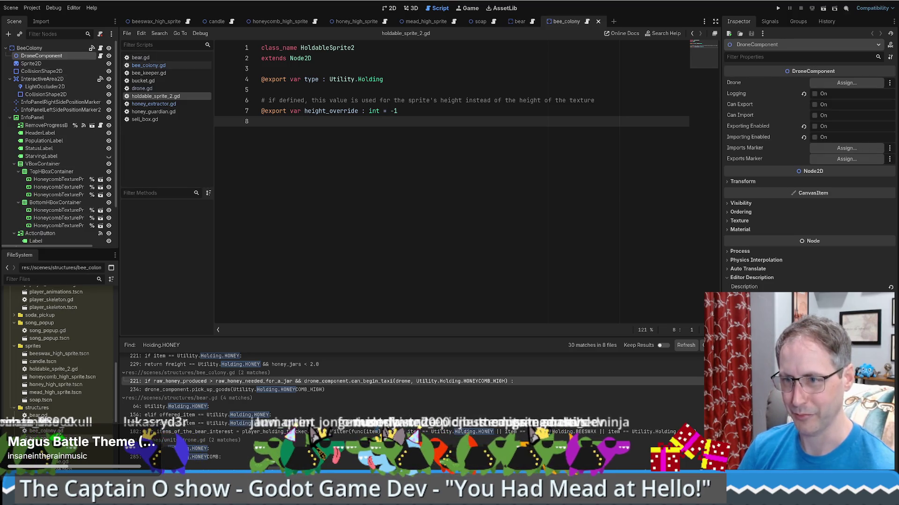
click(48, 48)
click(48, 56)
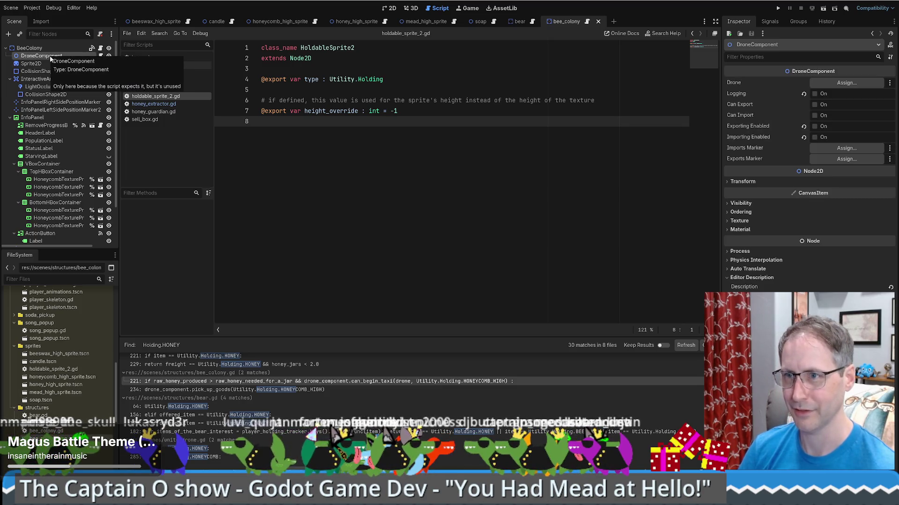
click(100, 55)
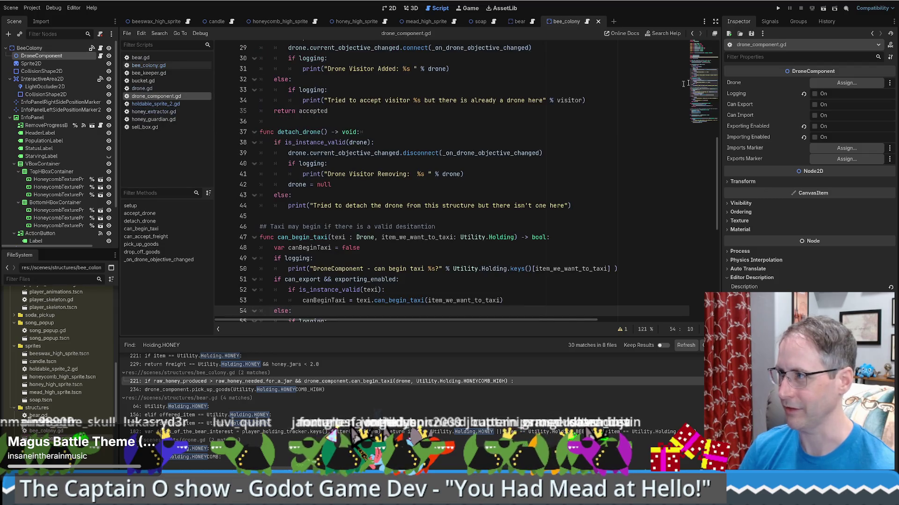
mouse_move(708, 79)
mouse_down()
mouse_move(706, 37)
mouse_move(700, 190)
mouse_up()
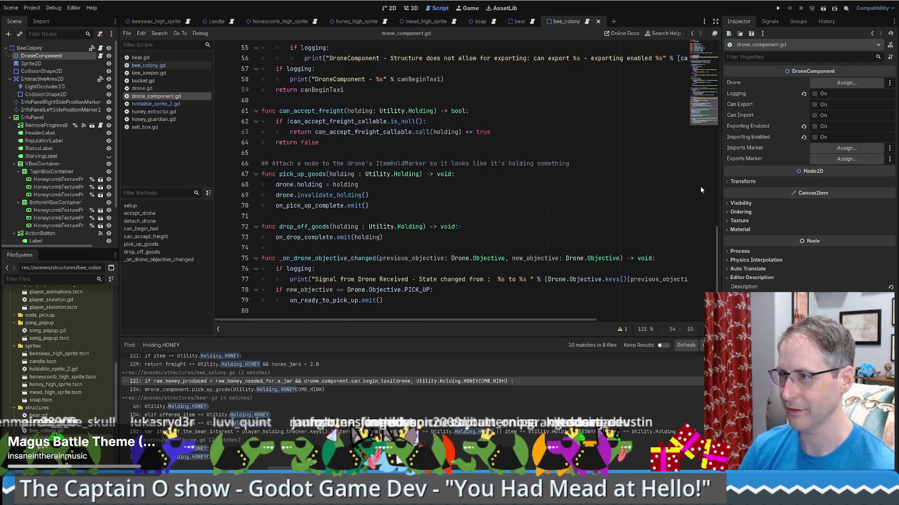
scroll(398, 153, up, 15)
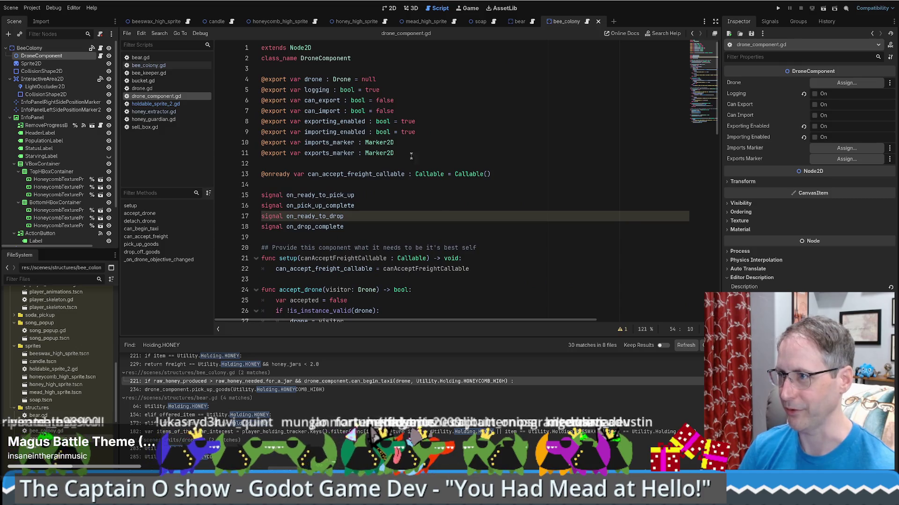
In drone.gd, Ctrl+click the Holding type on line 34 to jump to its enum in utility.gd.
ctrl+click(345, 81)
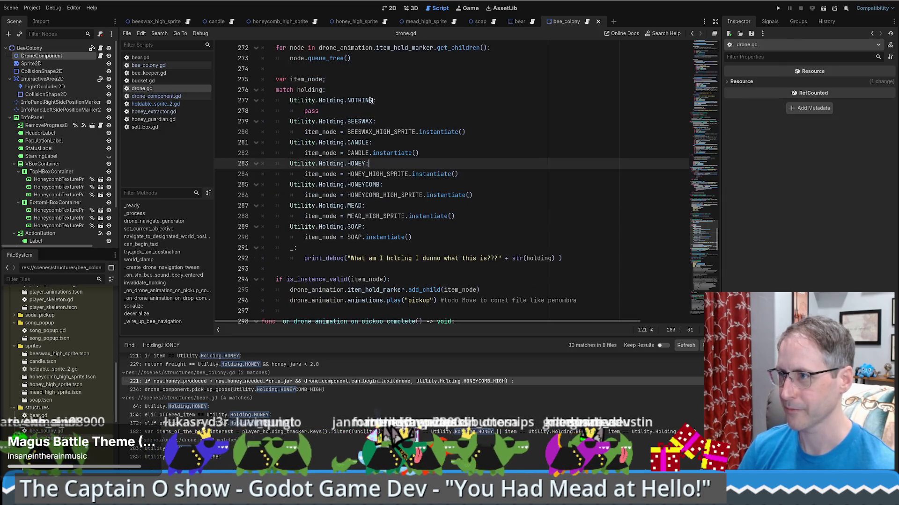
click(708, 210)
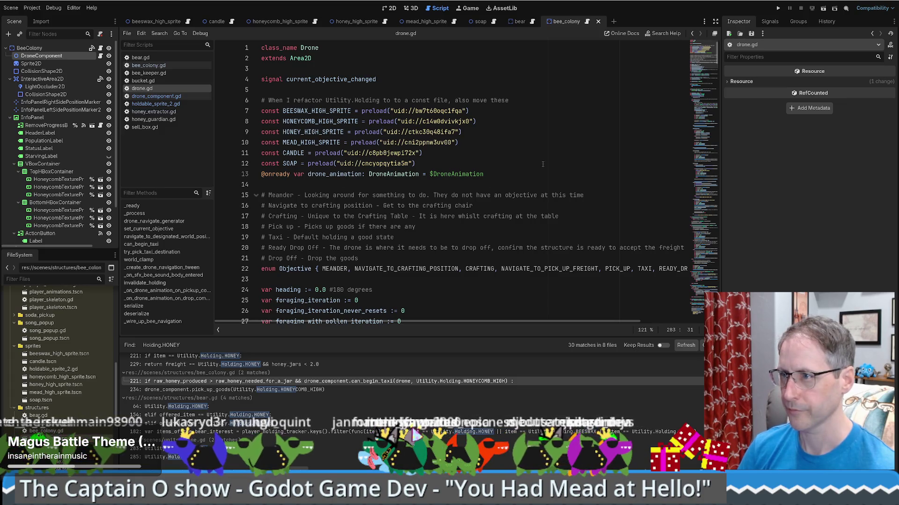
scroll(544, 163, down, 8)
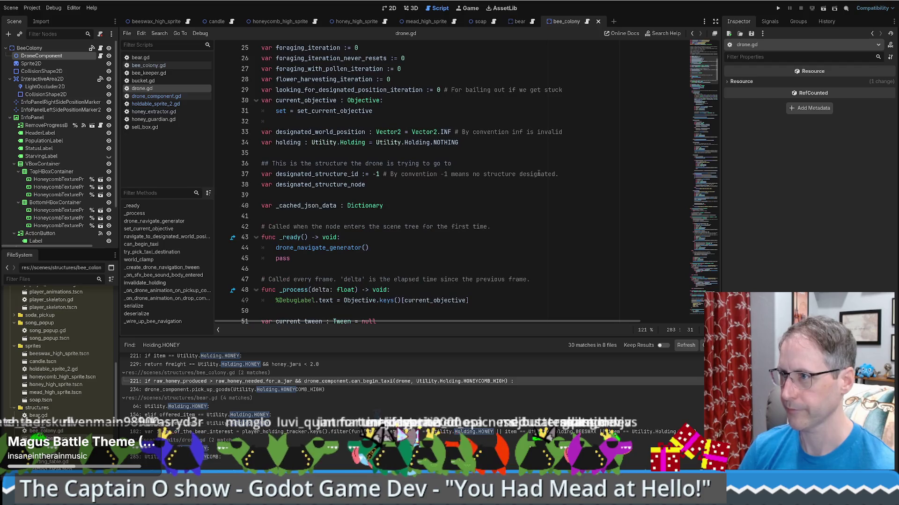
click(424, 143)
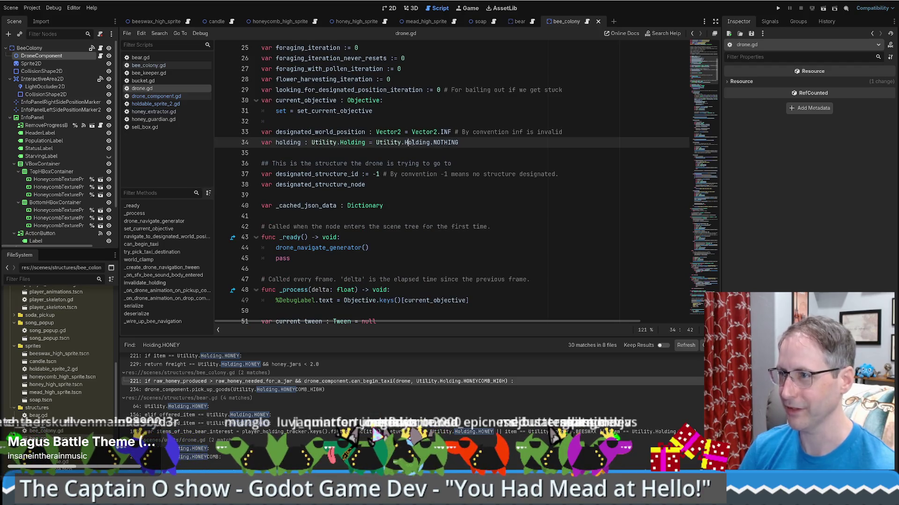
ctrl+click(416, 143)
scroll(279, 69, up, 1)
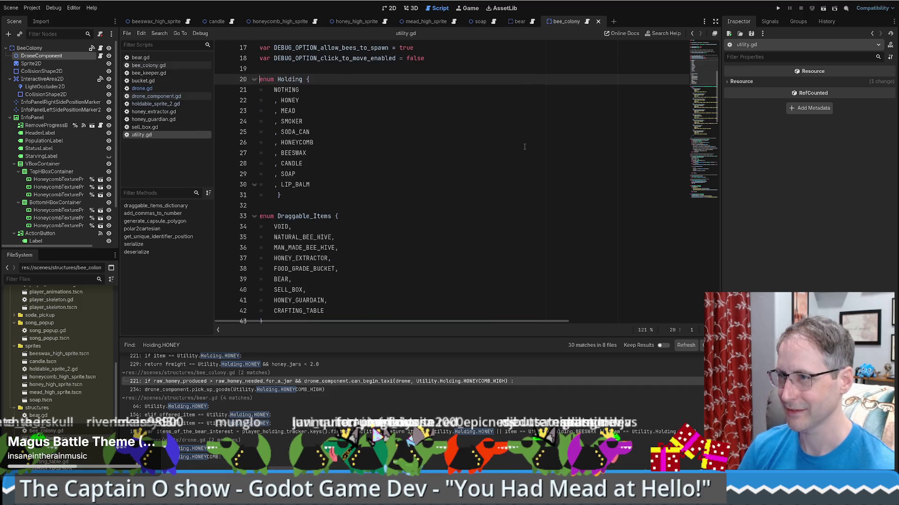
Add a ## doc comment above enum Holding: something a player or drone can hold, like honeycombs; save.
key(Return)
key(Up)
text(#)
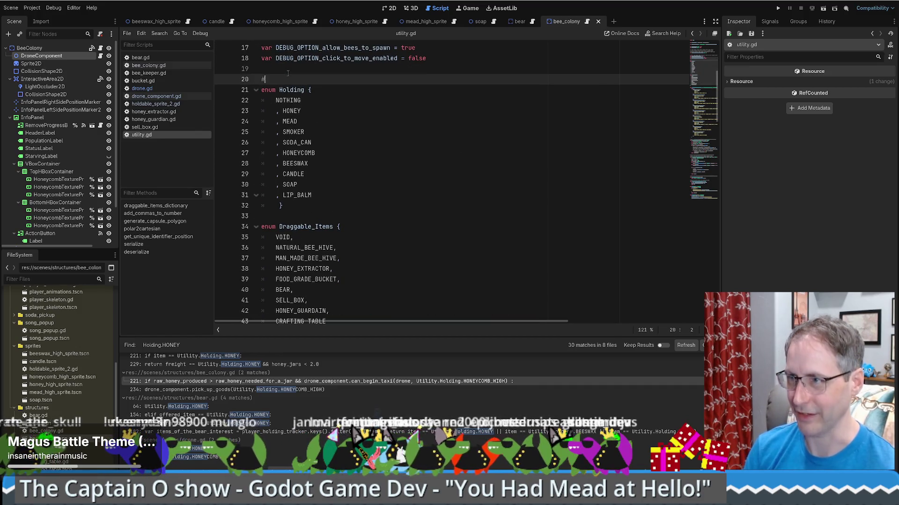
text(# This is something a pl)
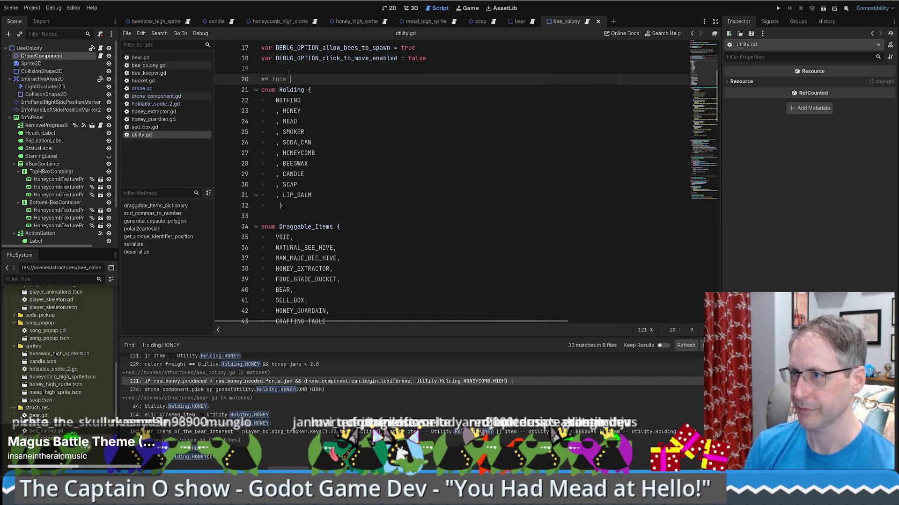
text(ayer or drone)
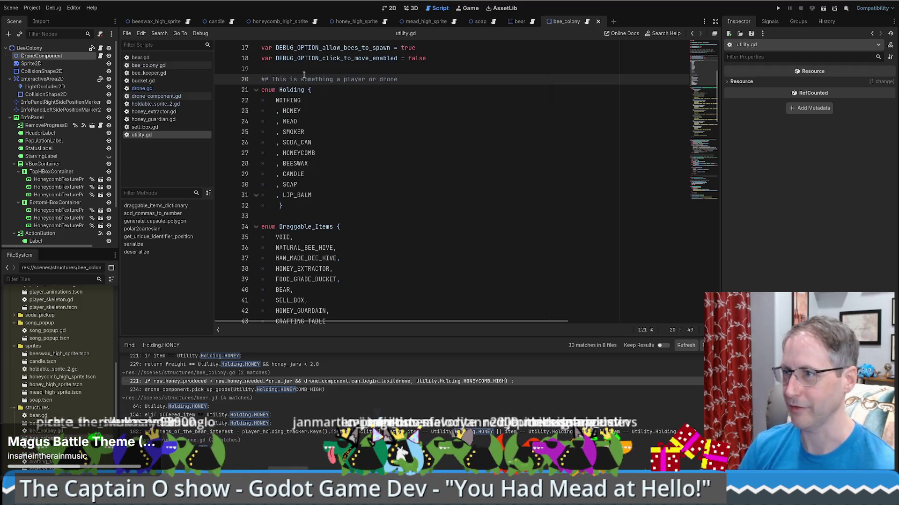
text(typically a proc)
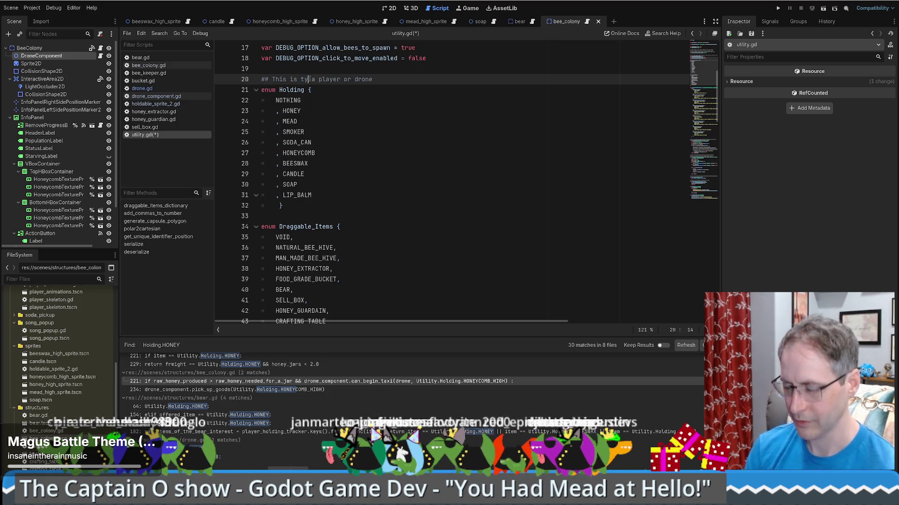
text(ed good)
shift+click(300, 80)
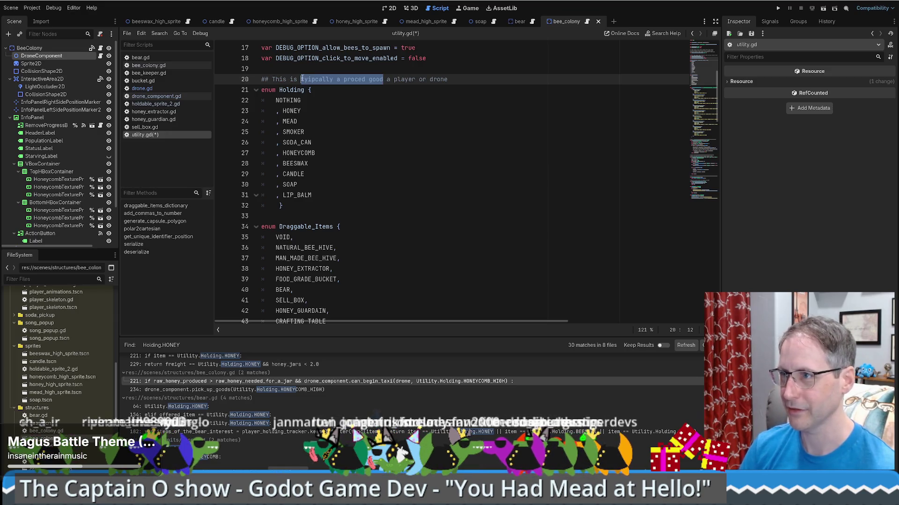
text(tyuyu)
key(BackSpace)
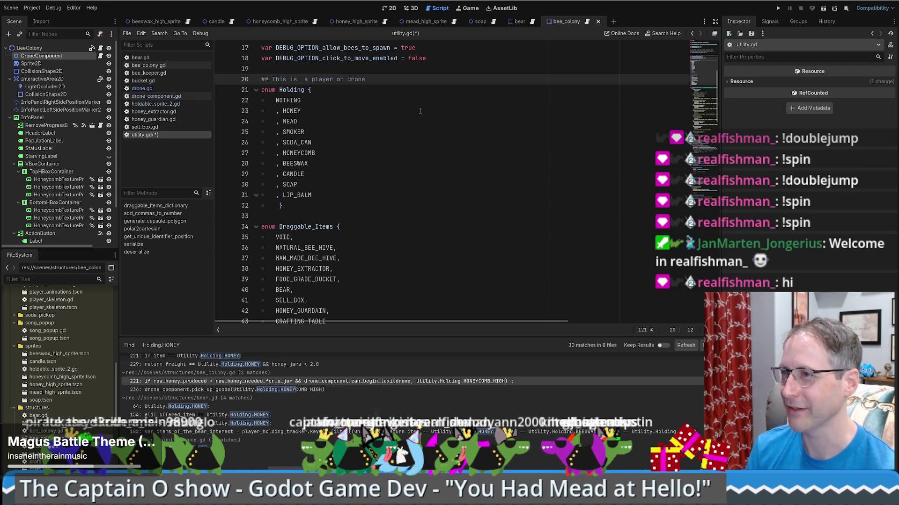
text(typically som)
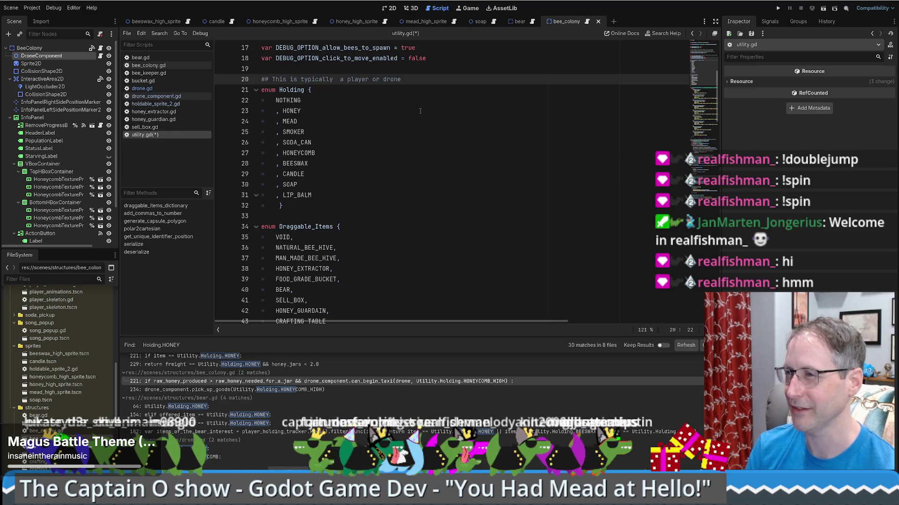
text(ething a player or drone )
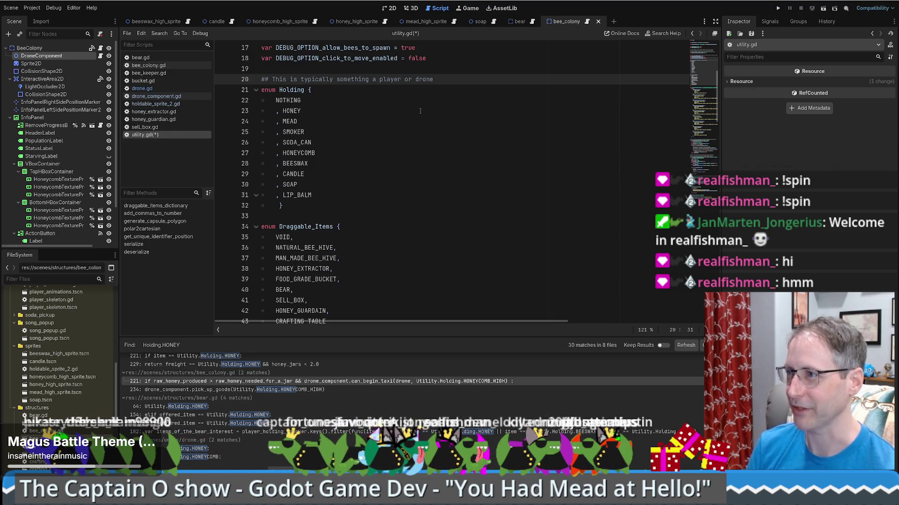
text(can hold, like)
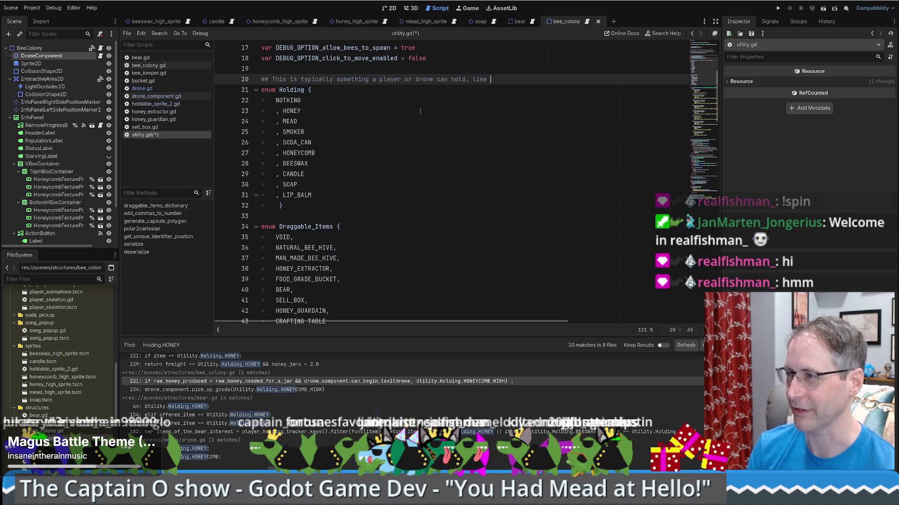
text( honey)
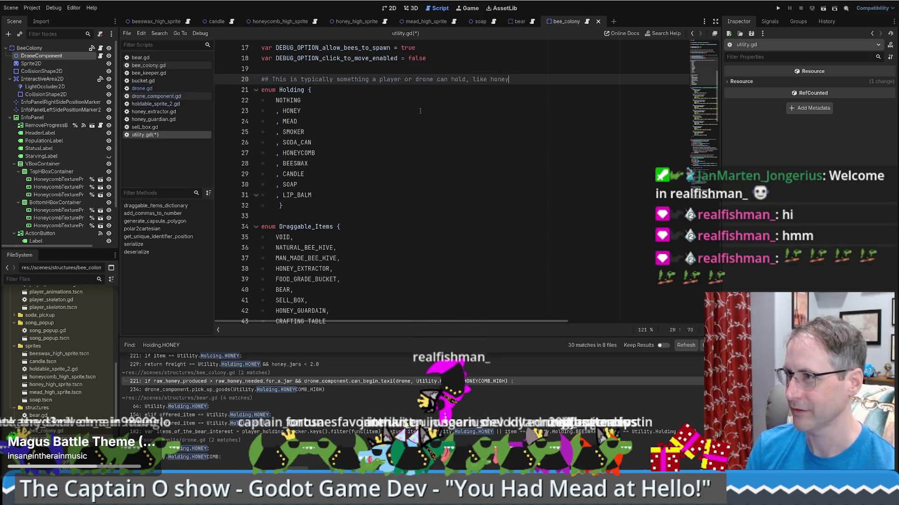
text(combs)
key(ctrl+s)
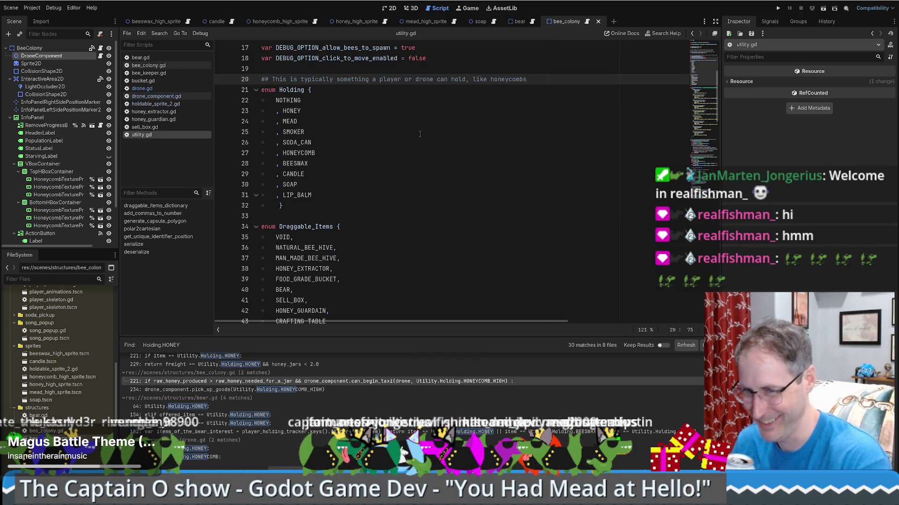
Review utility.gd's Holding enum, from the SOAP entry up to the top of the file.
click(395, 182)
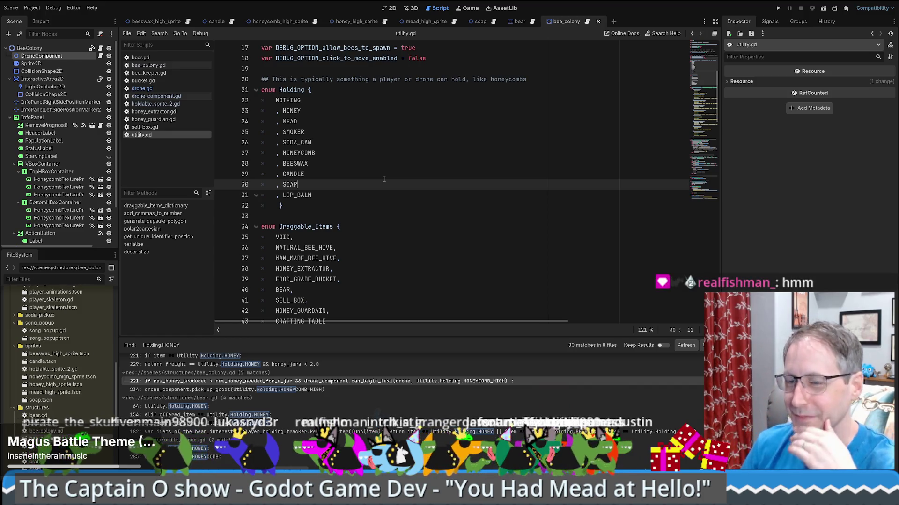
scroll(379, 184, up, 3)
click(392, 186)
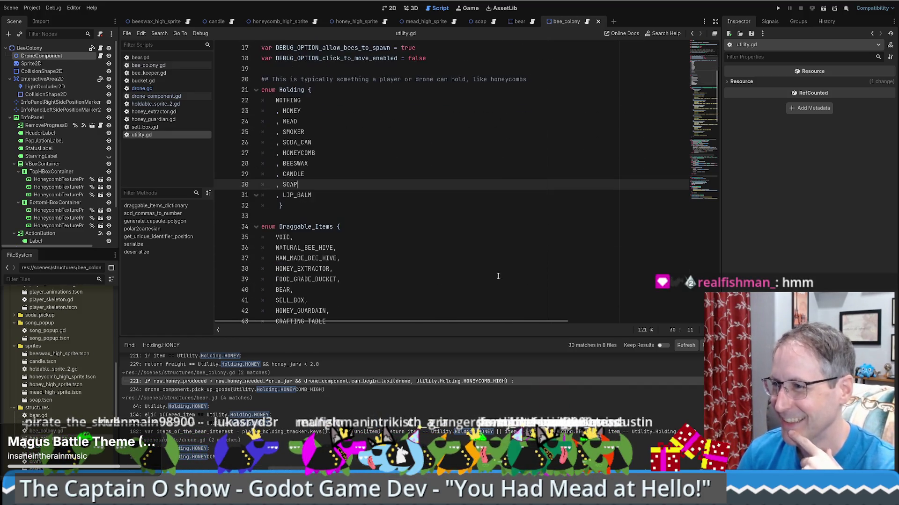
key(ctrl+Home)
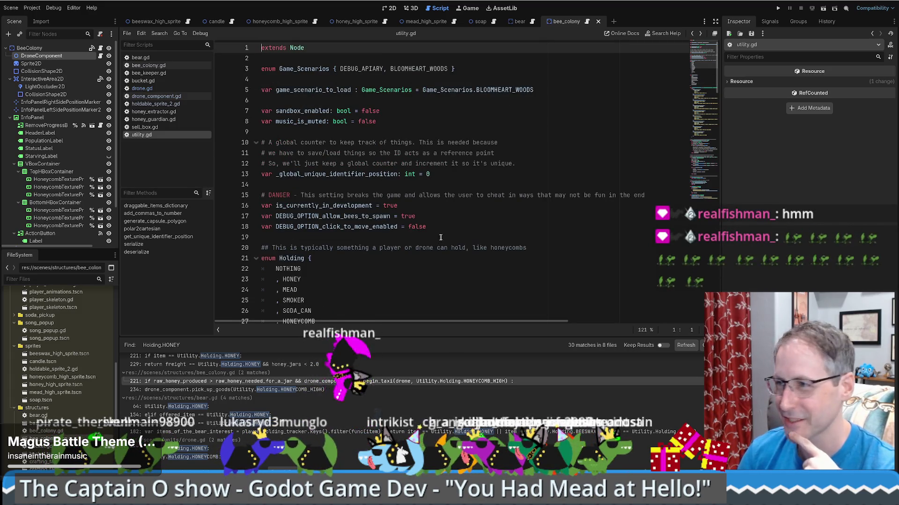
scroll(474, 210, down, 5)
scroll(474, 210, down, 4)
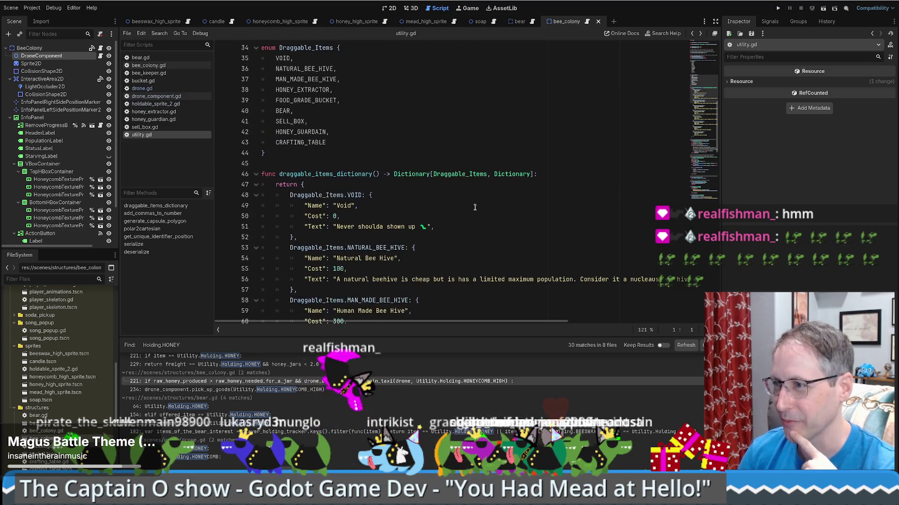
scroll(482, 181, up, 4)
scroll(482, 181, up, 4)
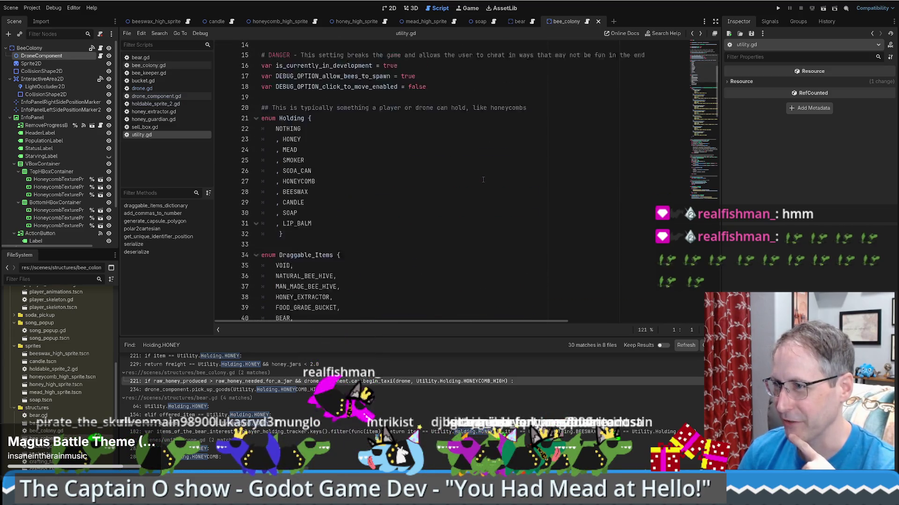
Recheck the enum and its new comment, then open bee_colony.gd from the BeeColony node.
click(468, 174)
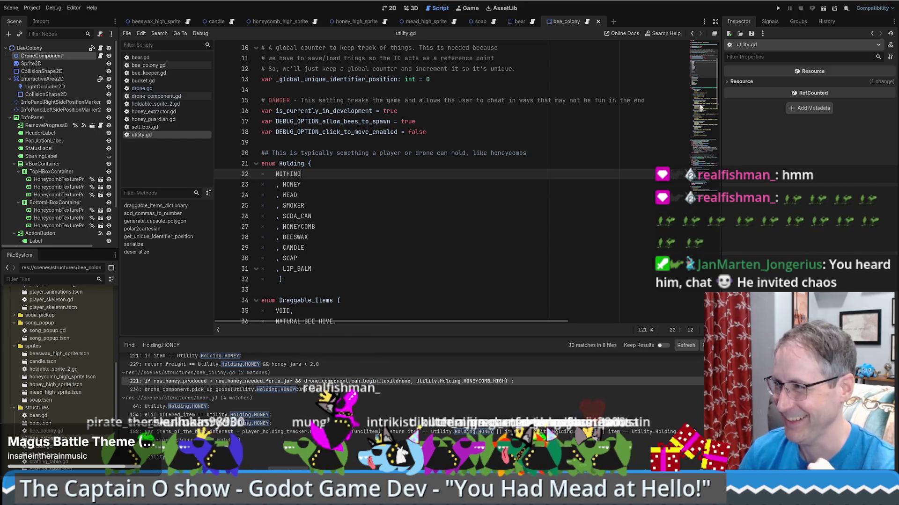
scroll(704, 66, up, 3)
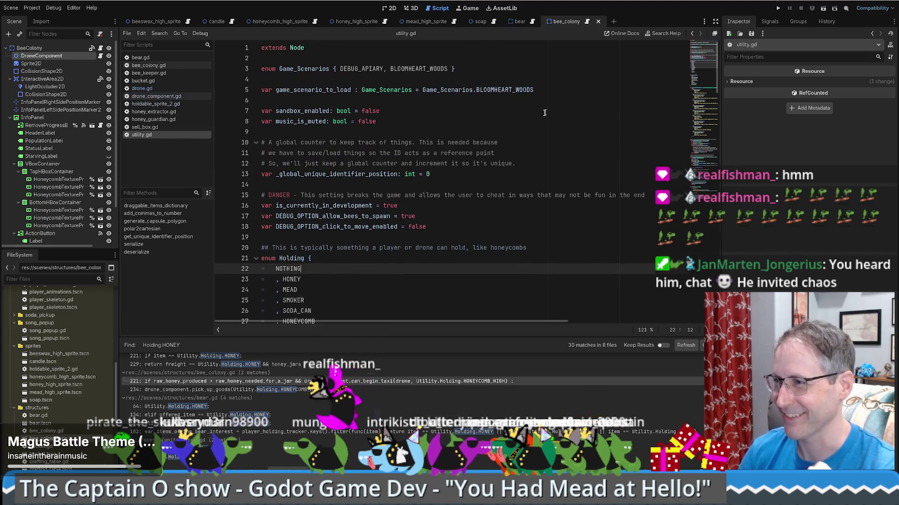
scroll(477, 132, down, 8)
click(478, 131)
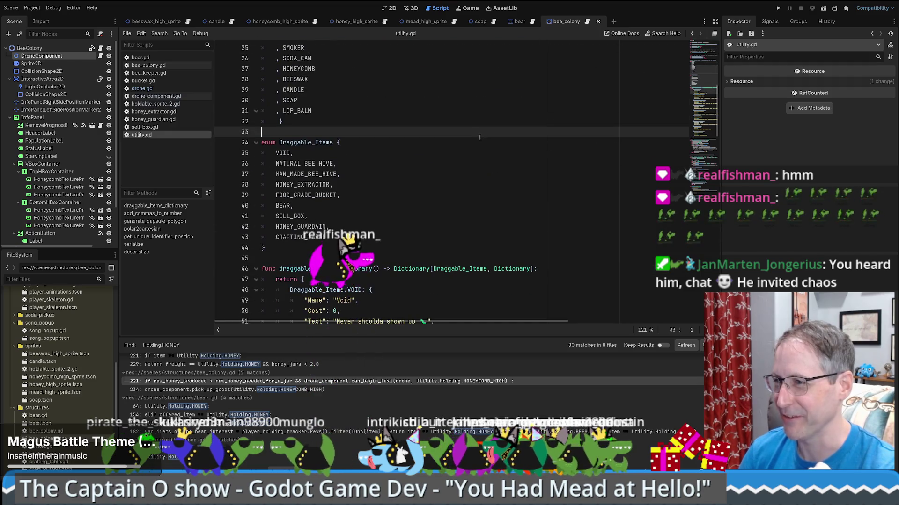
scroll(460, 159, up, 6)
click(483, 174)
click(523, 180)
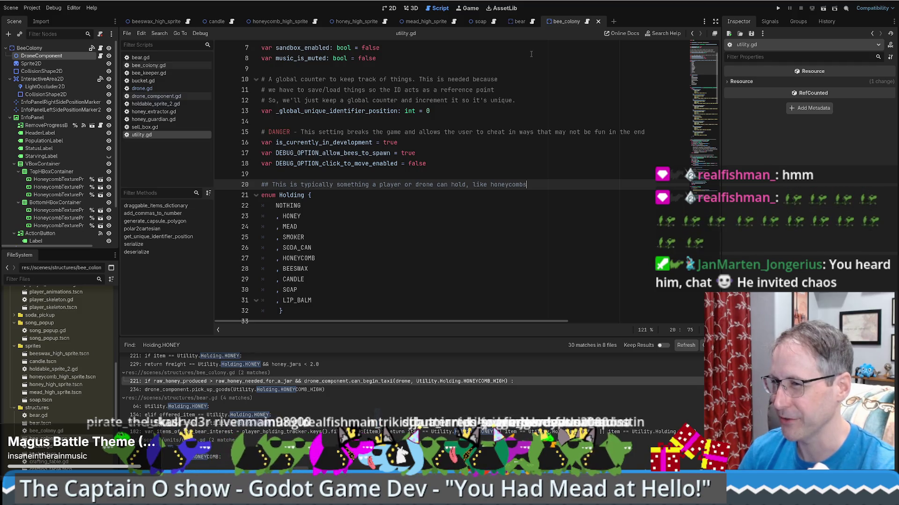
click(69, 50)
click(101, 48)
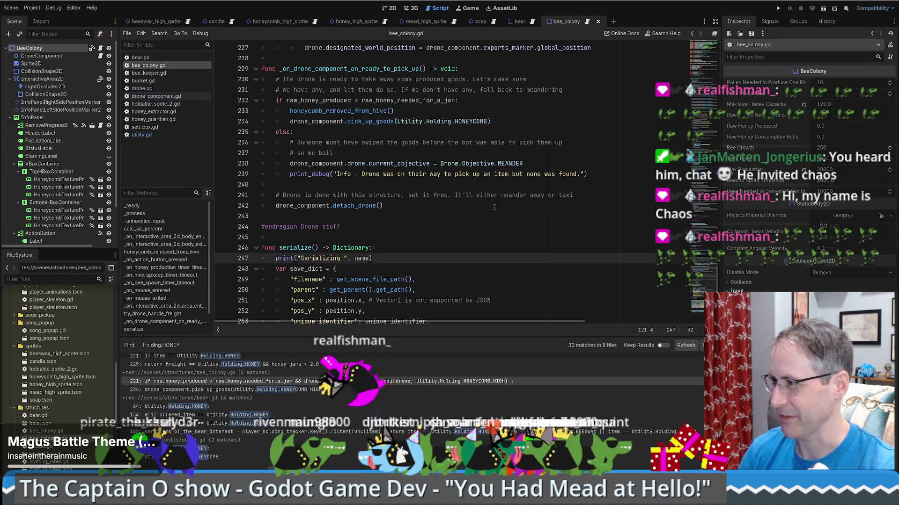
Open the beeswax_high_sprite, bee_colony and bucket scenes from the FileSystem dock.
scroll(54, 372, down, 3)
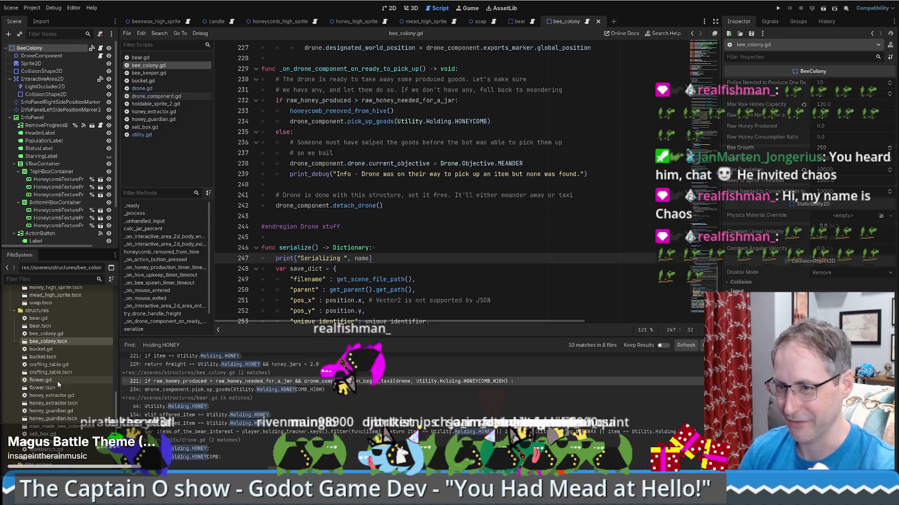
double_click(39, 327)
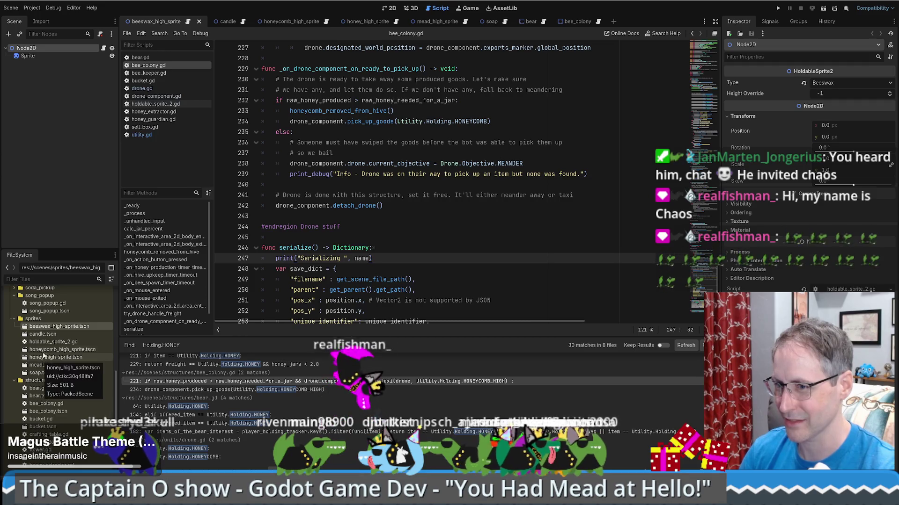
double_click(47, 411)
double_click(52, 428)
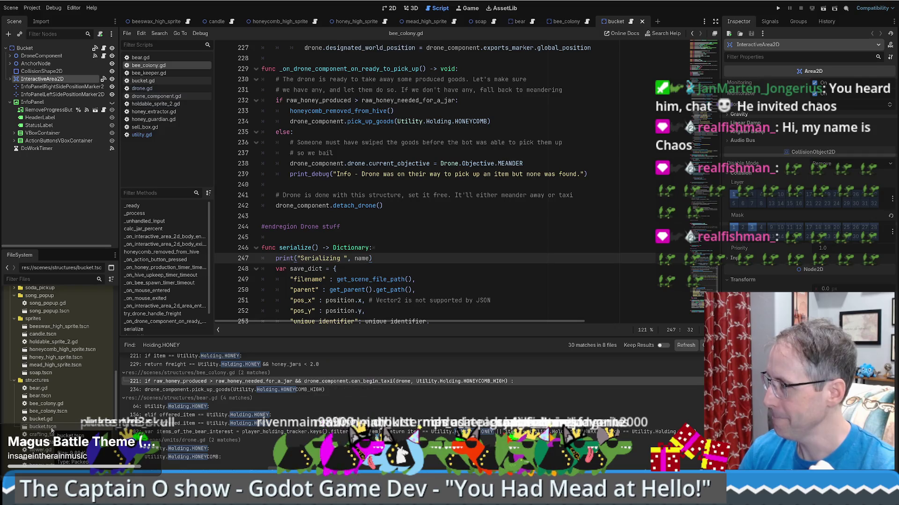
Open crafting_table.tscn, select the CraftingTable root, and open crafting_table.gd.
scroll(52, 428, down, 1)
scroll(45, 428, down, 1)
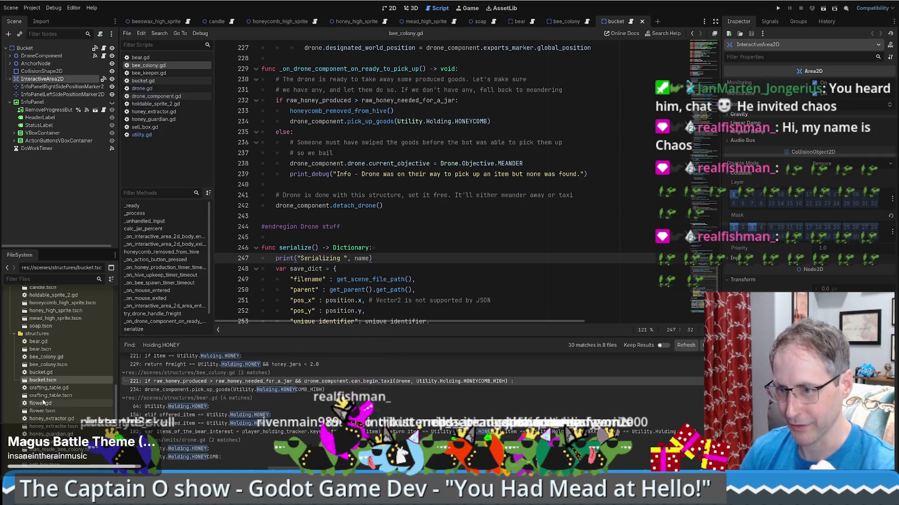
double_click(48, 397)
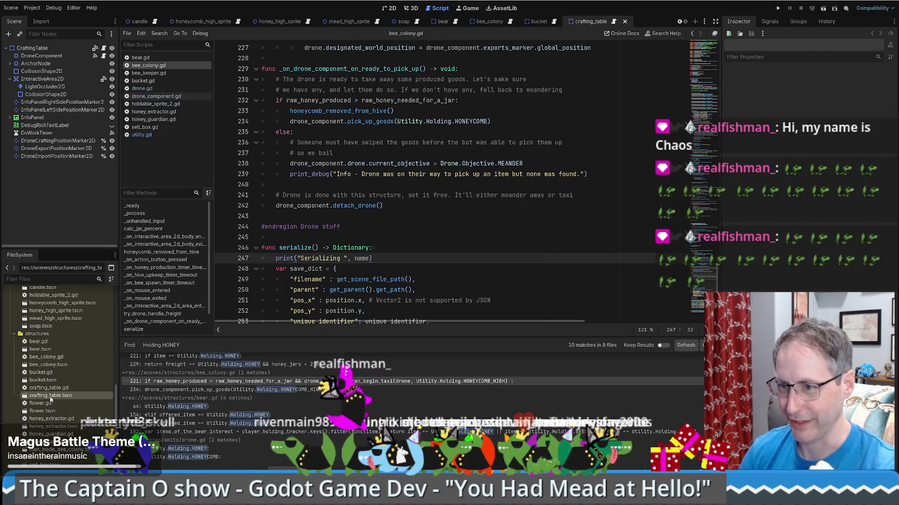
click(31, 47)
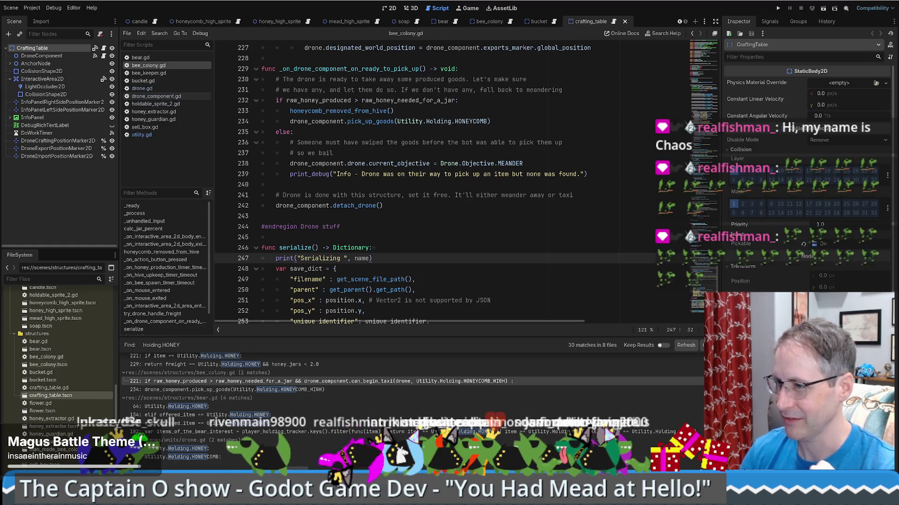
double_click(66, 388)
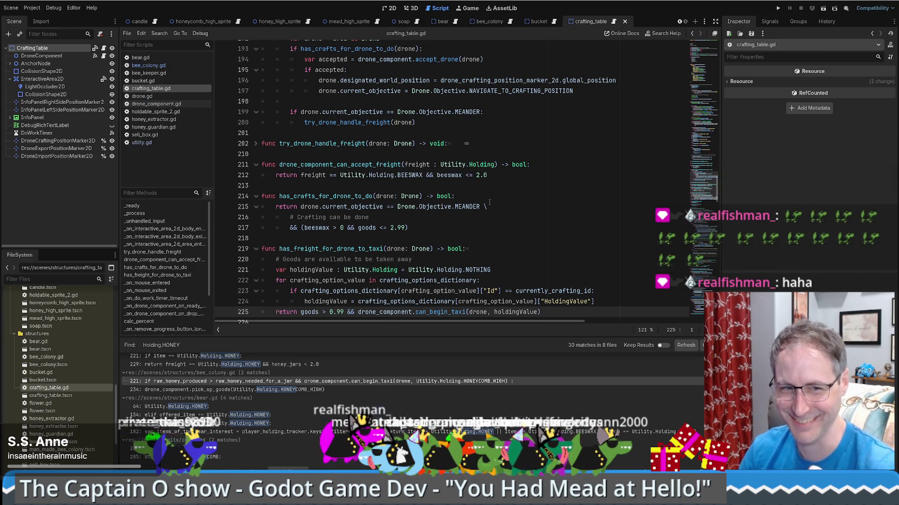
Scroll the script to the top and inspect the CraftingTable root and DroneComponent nodes.
drag(706, 190, 731, 52)
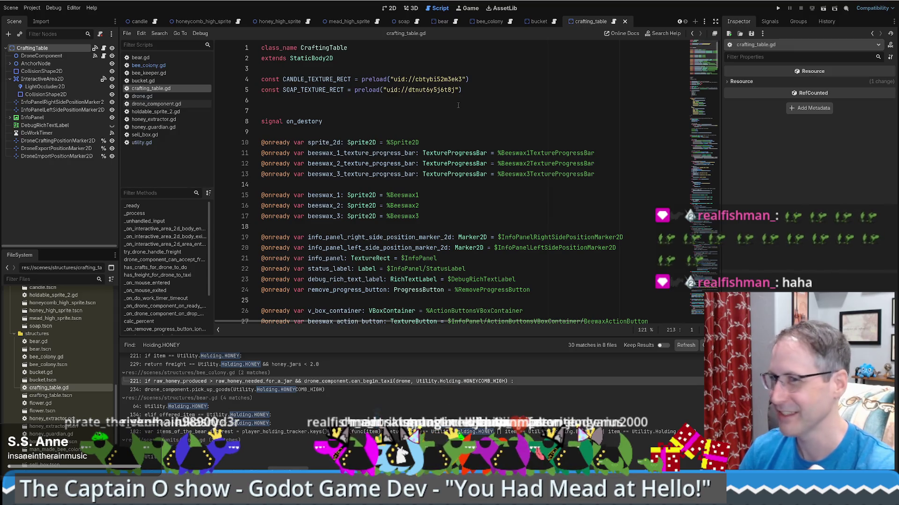
click(69, 48)
click(69, 56)
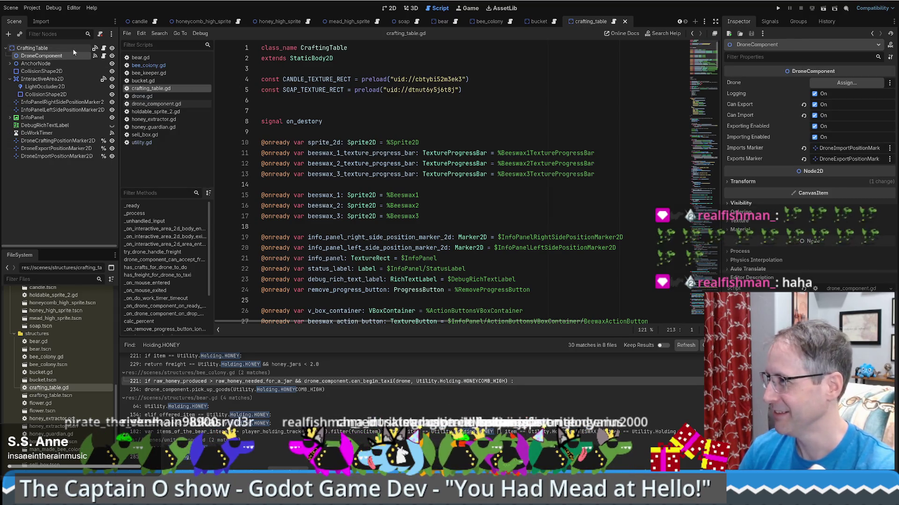
click(72, 47)
Expand the InfoPanel node and select the candle crafting button in the 2D view.
click(62, 118)
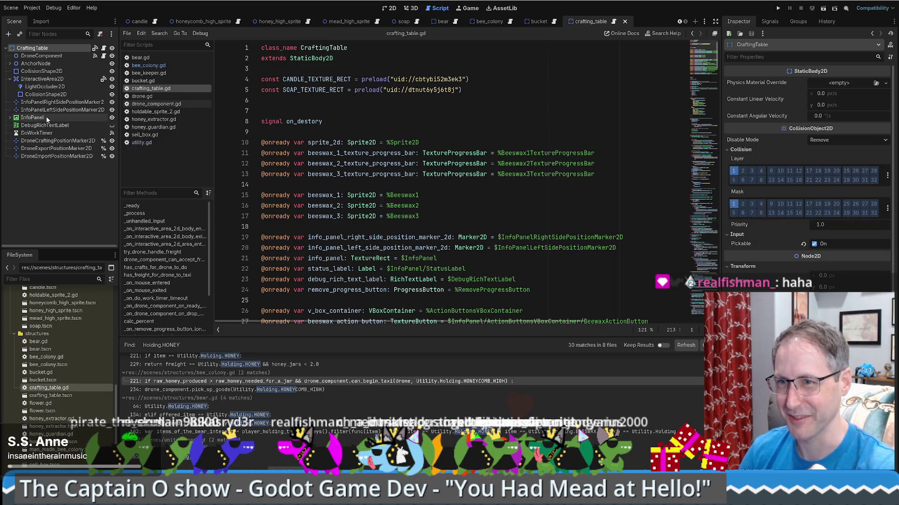
click(9, 118)
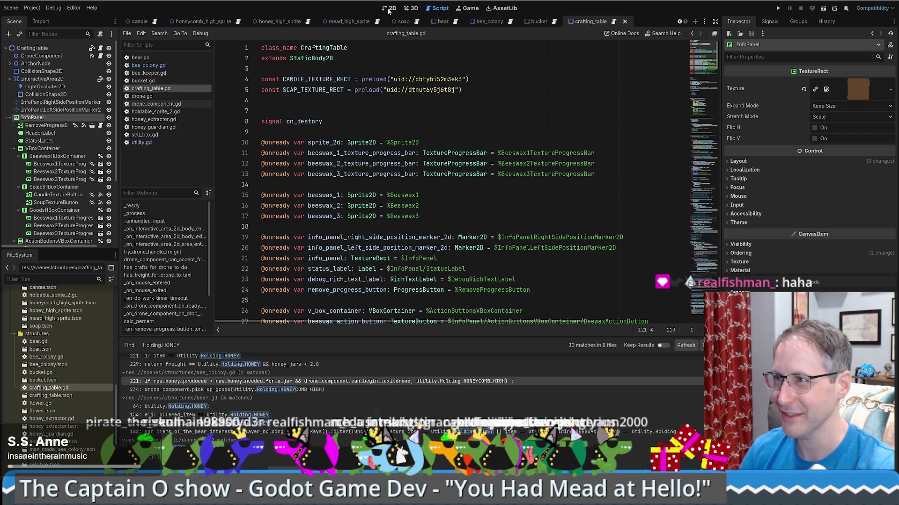
click(388, 8)
click(538, 196)
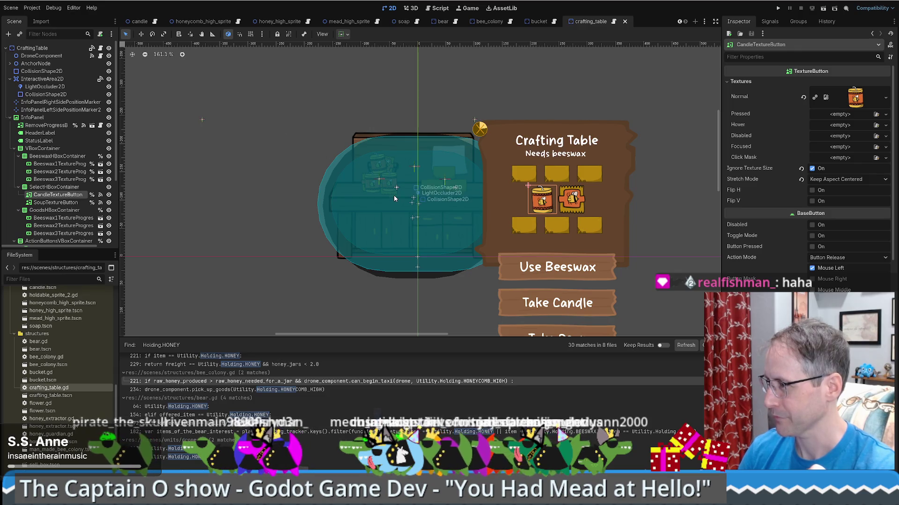
Select SoupTextureButton and show its signal connections in the Node dock.
click(56, 202)
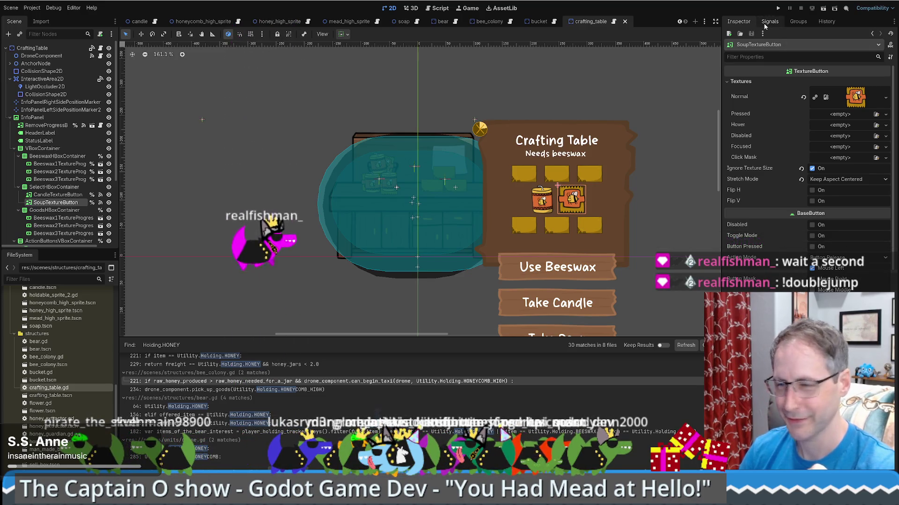
click(767, 22)
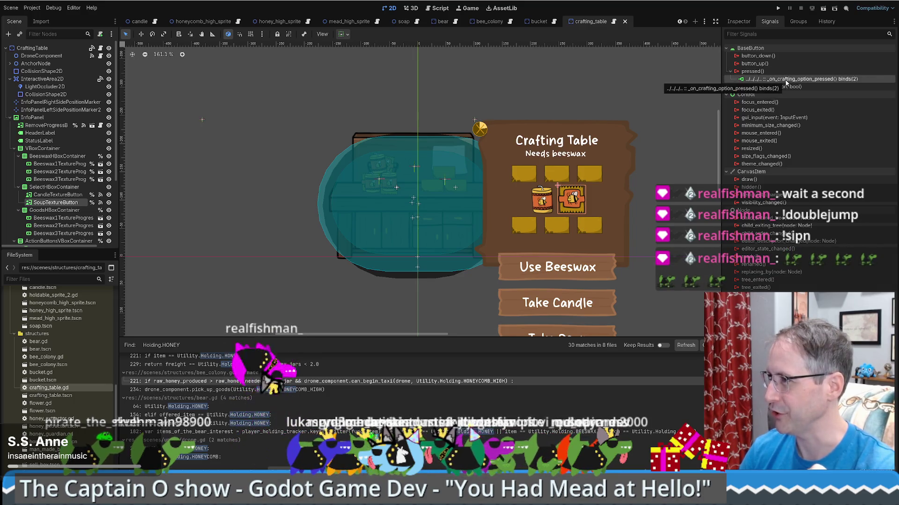
Jump to the _on_crafting_option_pressed handler and confirm the pressed connection binds argument 2.
double_click(786, 80)
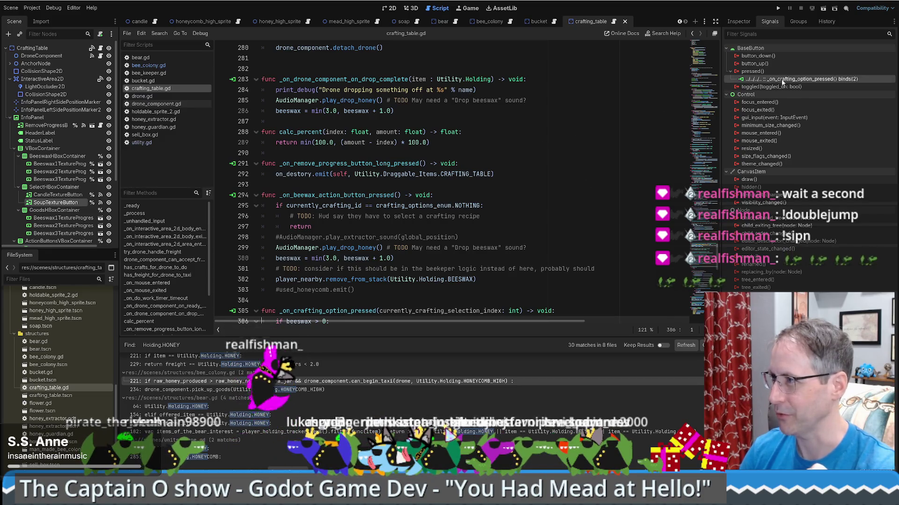
right_click(782, 80)
click(796, 86)
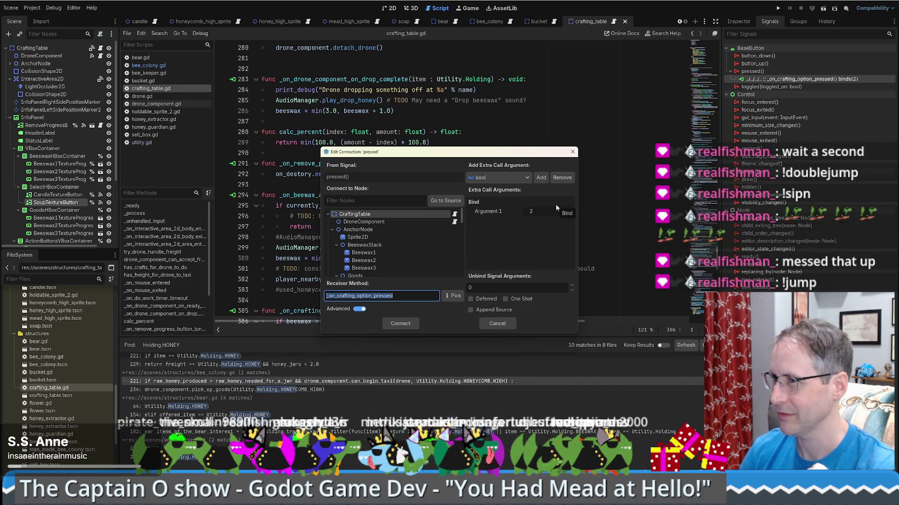
click(553, 208)
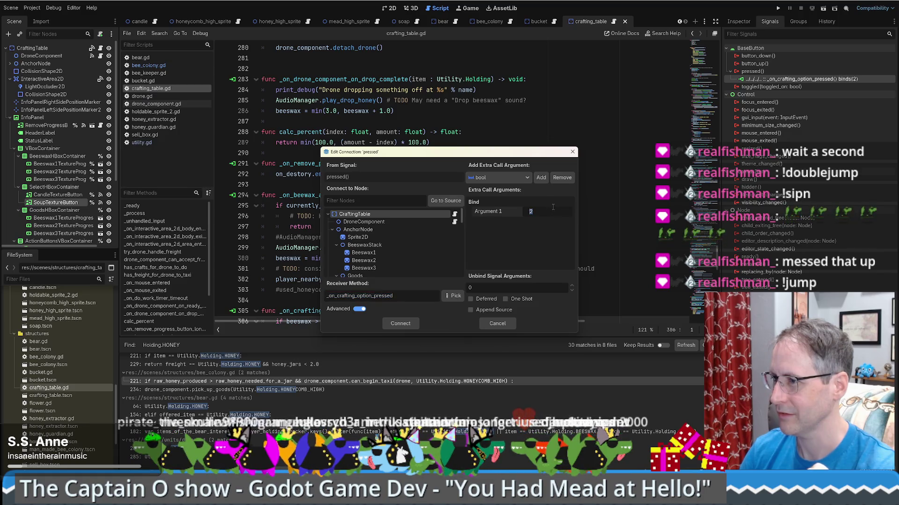
click(572, 150)
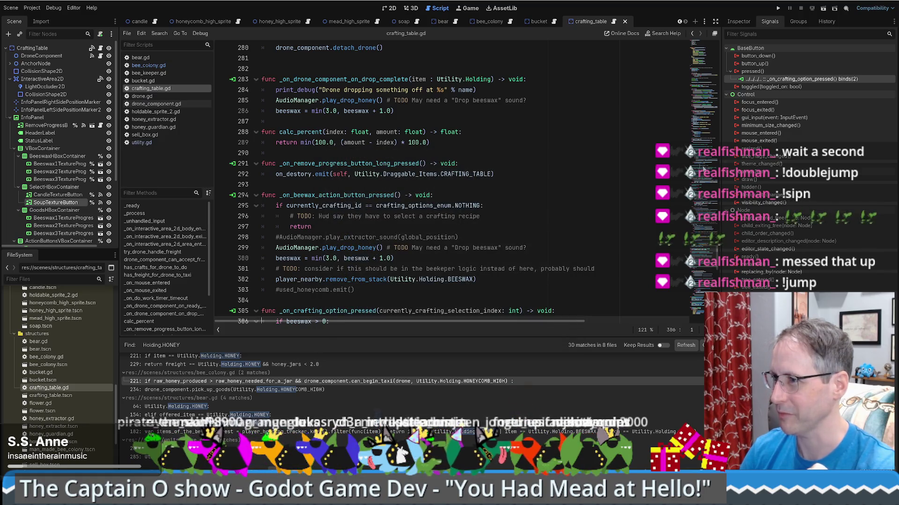
scroll(473, 187, down, 6)
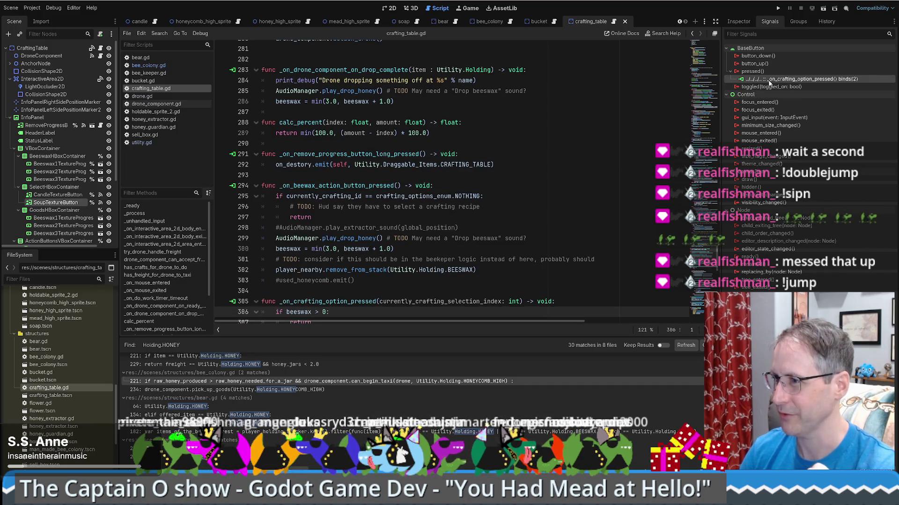
Highlight every use of currently_crafting_selection_index and review the SOAP match case in crafting_table.gd.
click(473, 112)
double_click(473, 112)
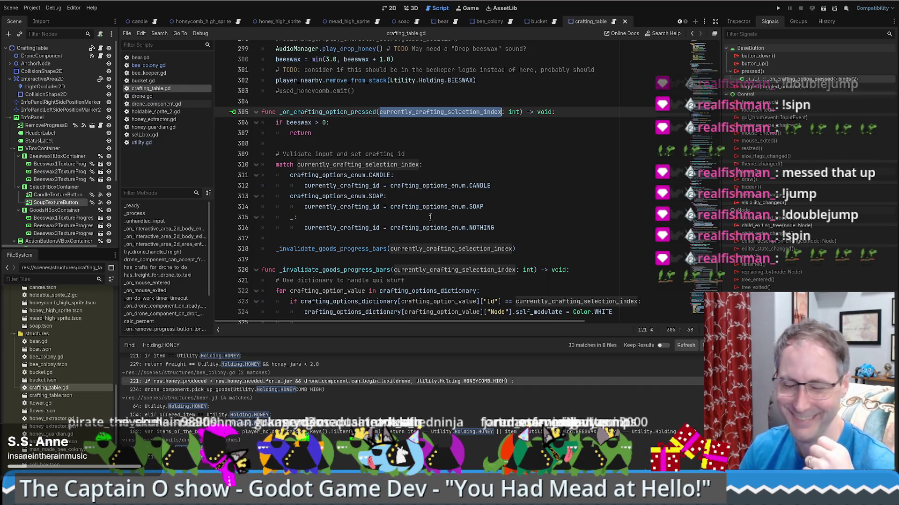
click(499, 200)
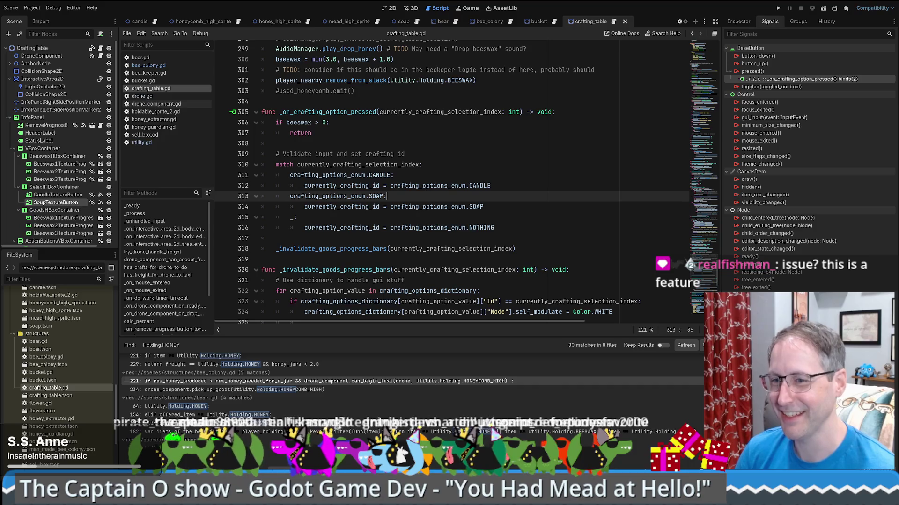
scroll(537, 229, up, 1)
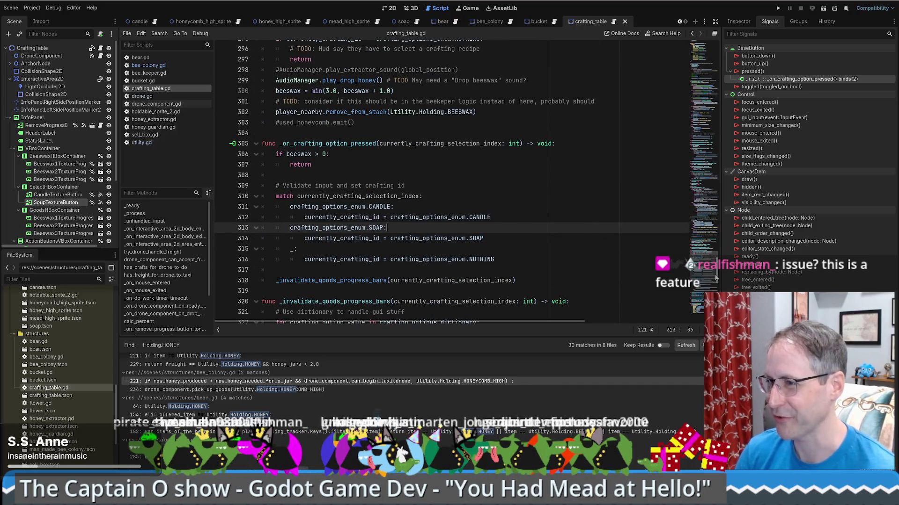
scroll(680, 257, down, 4)
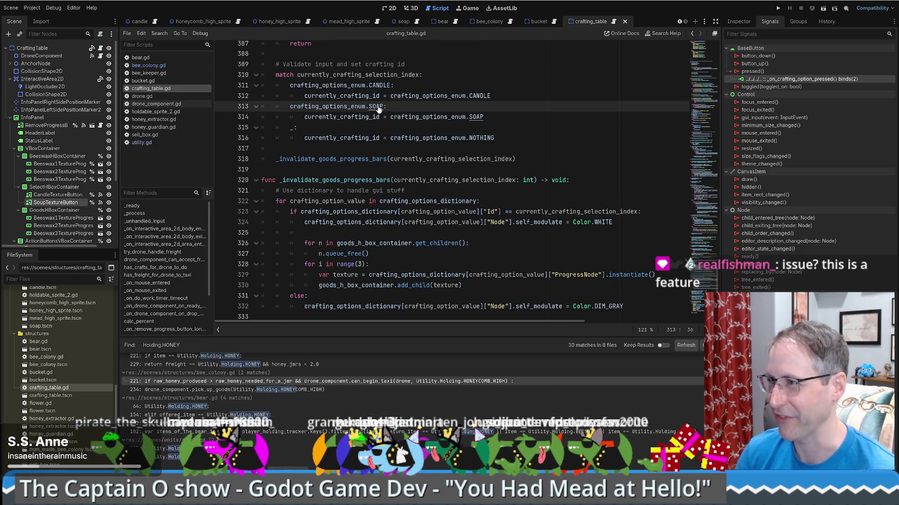
scroll(532, 112, up, 1)
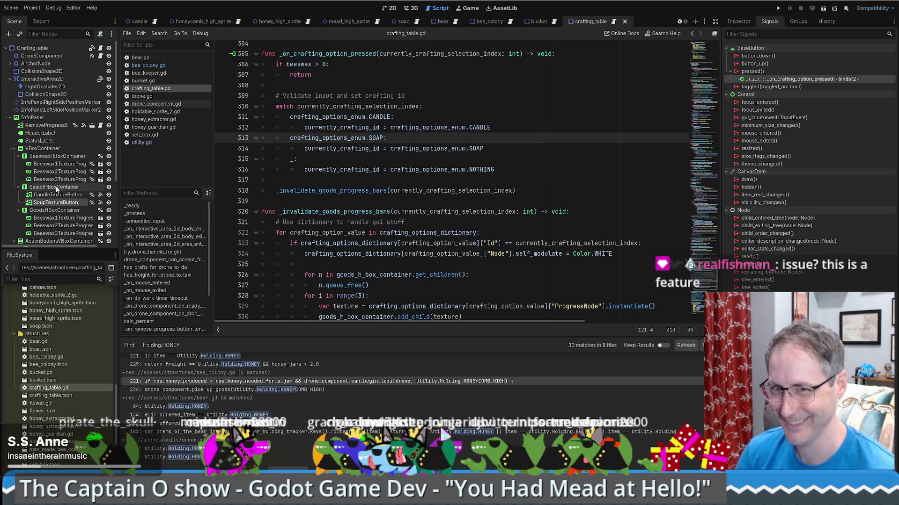
scroll(55, 205, down, 3)
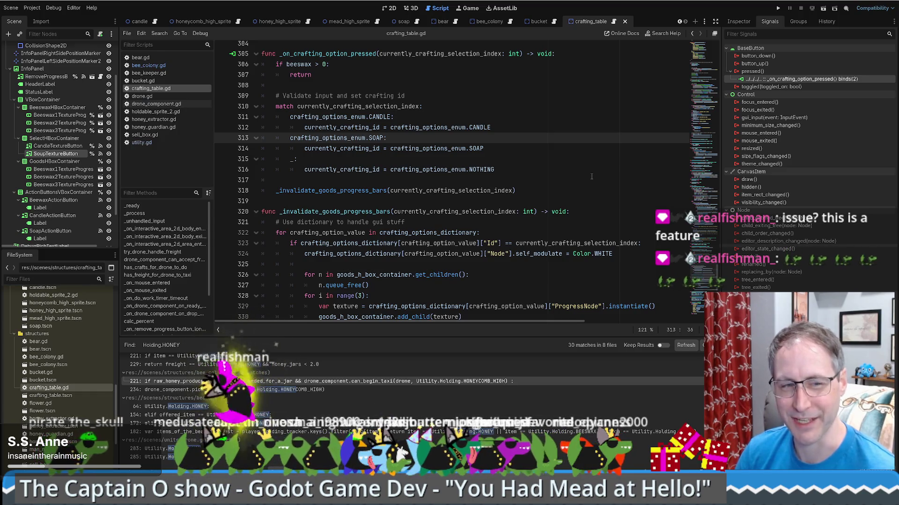
scroll(463, 187, down, 4)
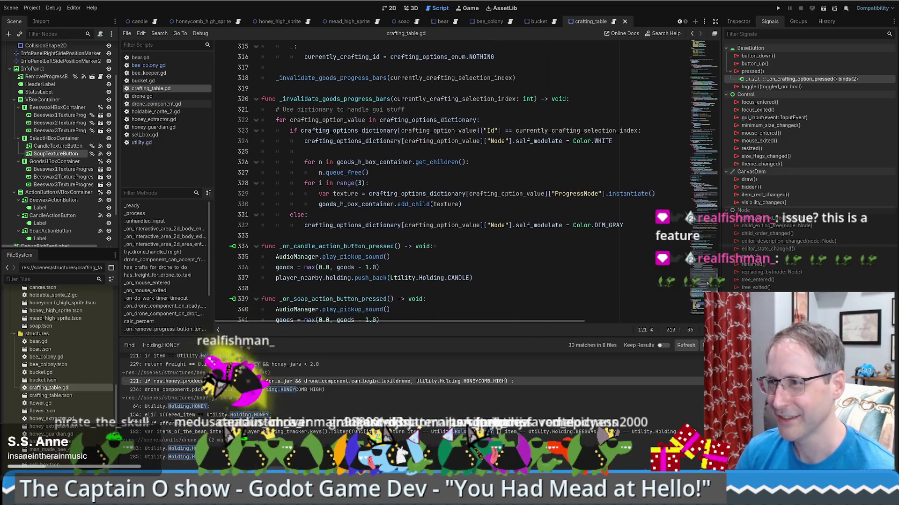
scroll(56, 178, down, 2)
Inspect the Beeswax, Candle and Soap action buttons' properties, then run the game with F5.
click(54, 174)
click(55, 159)
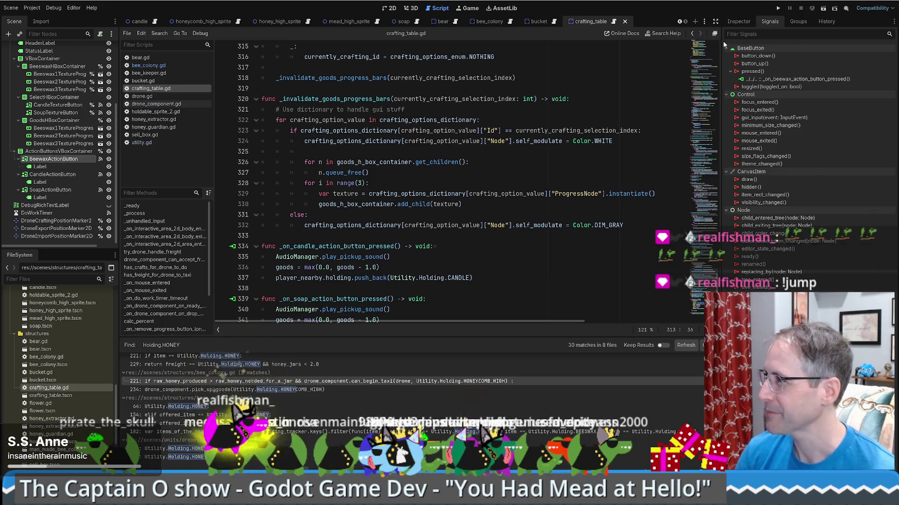
click(739, 21)
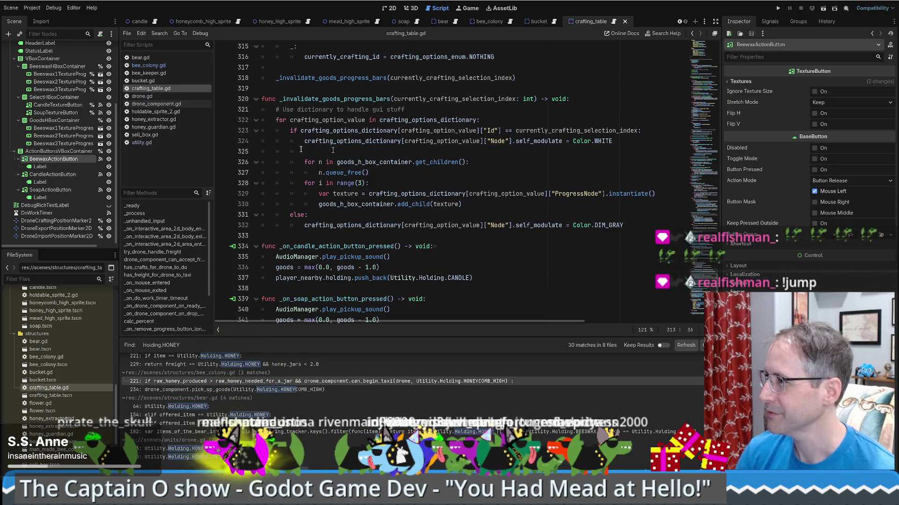
click(54, 189)
click(63, 176)
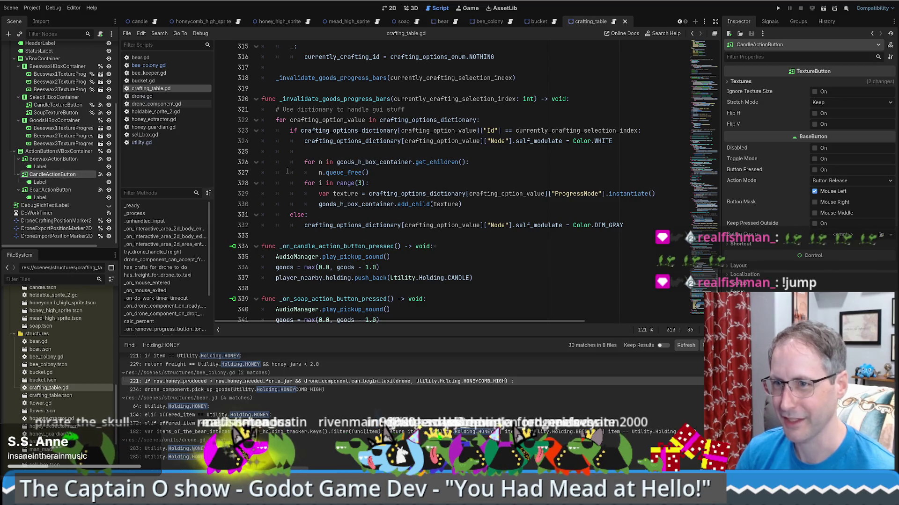
key(F5)
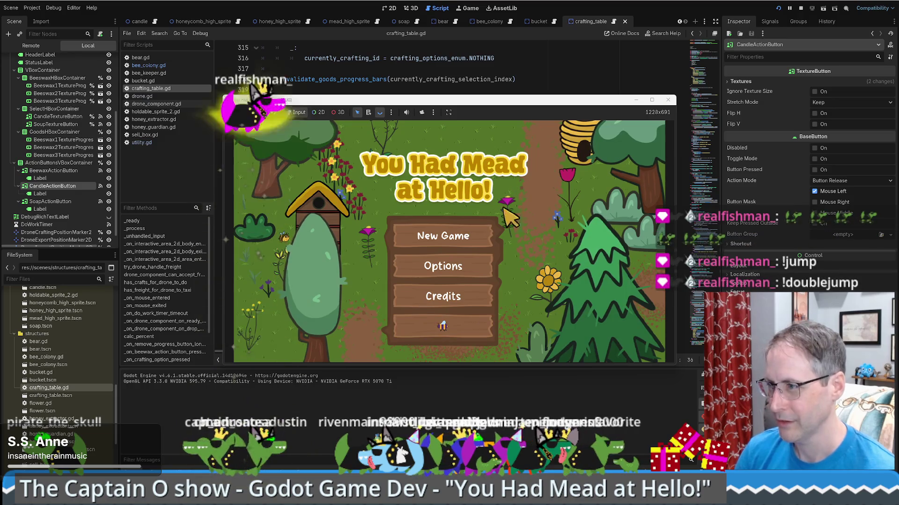
Mute the game audio, start a new game and place a bee box on the map.
click(406, 113)
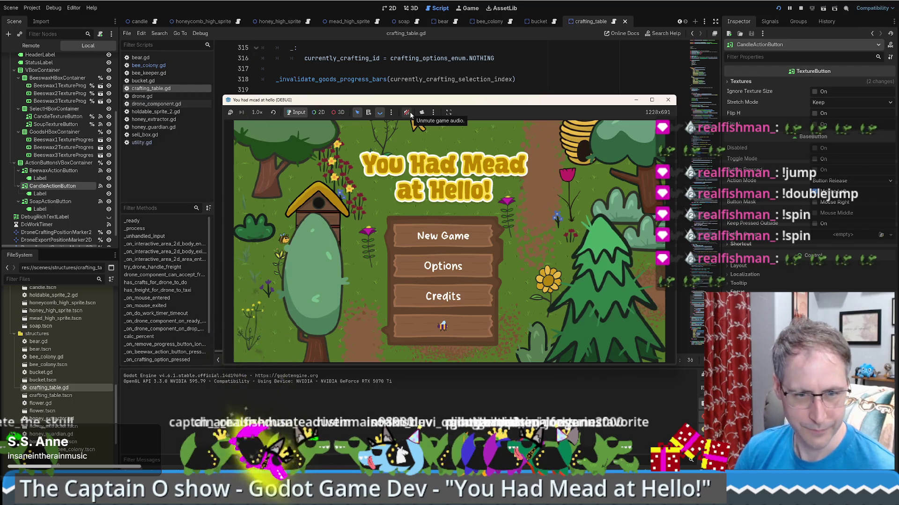
click(461, 232)
click(257, 192)
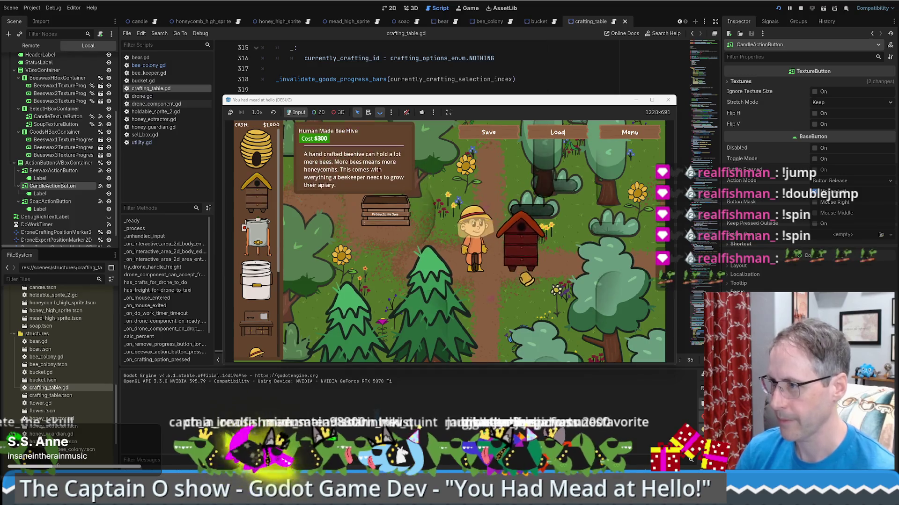
click(533, 288)
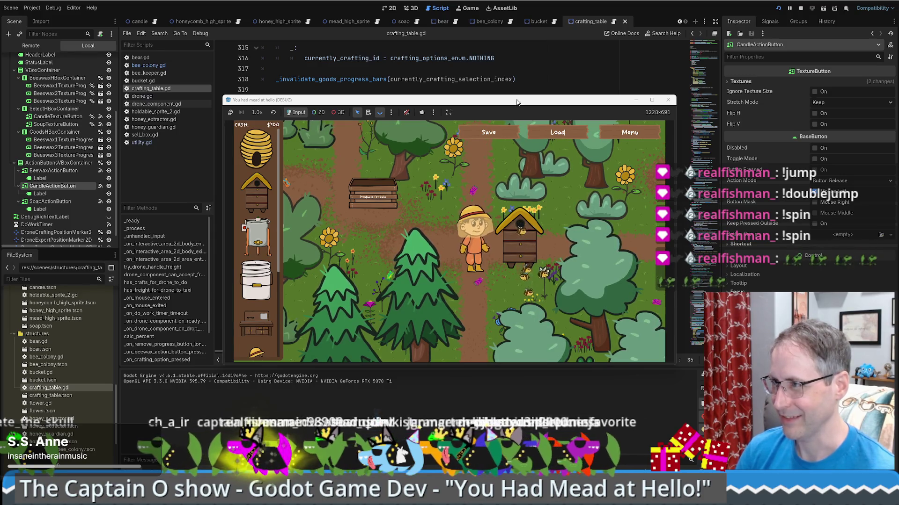
Walk the beekeeper up and down with W and S, then move the game window aside.
drag(517, 102, 477, 61)
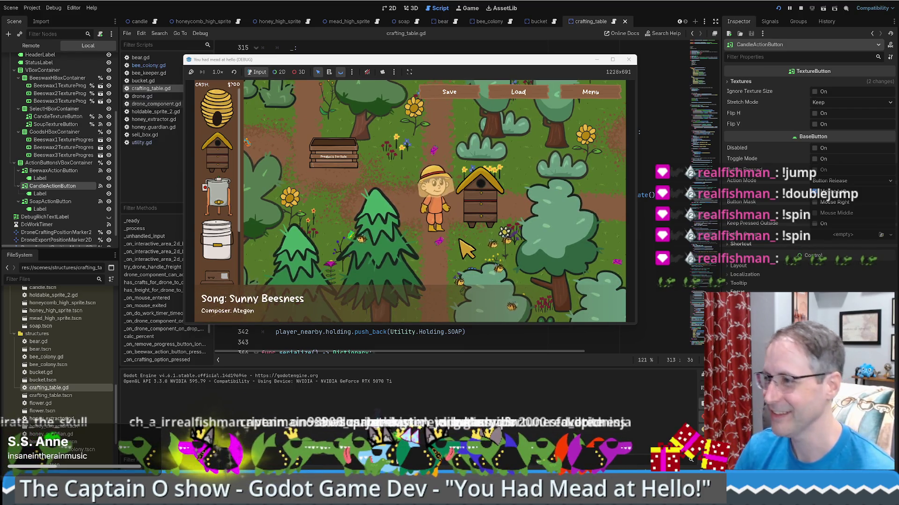
key(s)
mouse_move(524, 62)
mouse_down()
mouse_move(417, 20)
mouse_move(428, 21)
mouse_up()
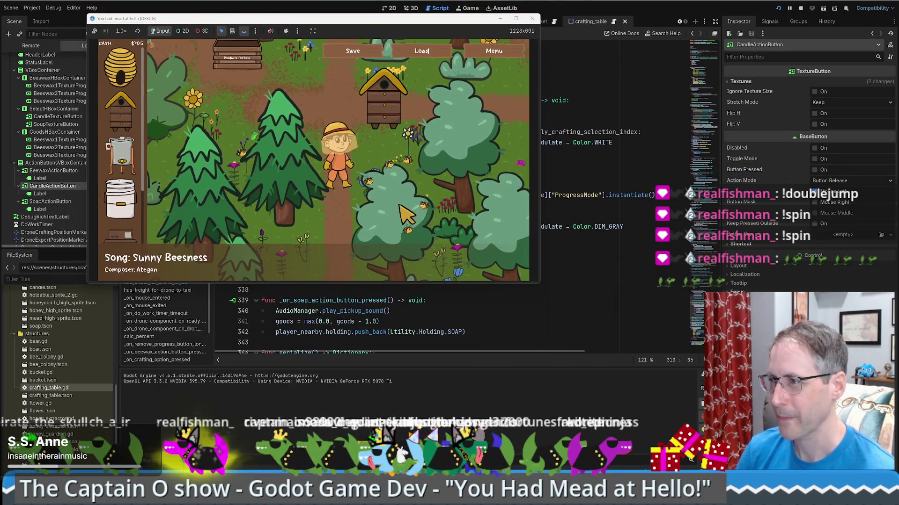
key(w)
key(s)
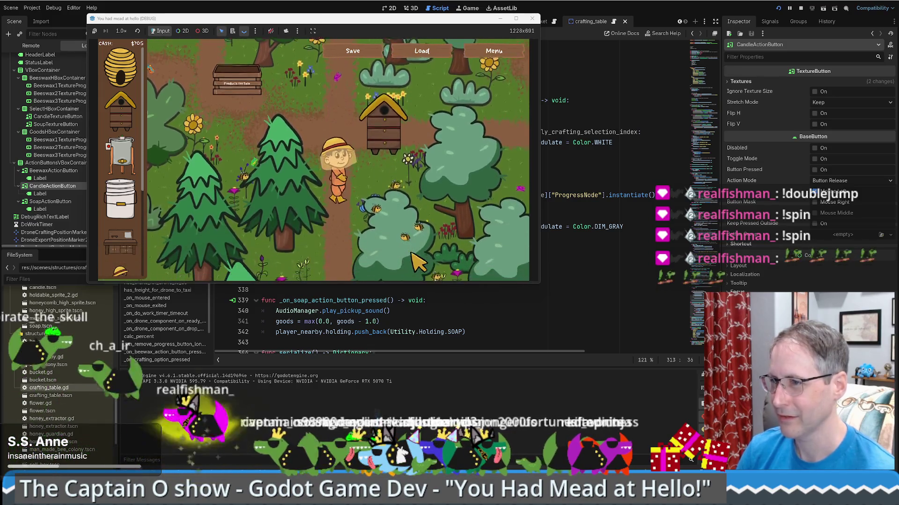
key(s)
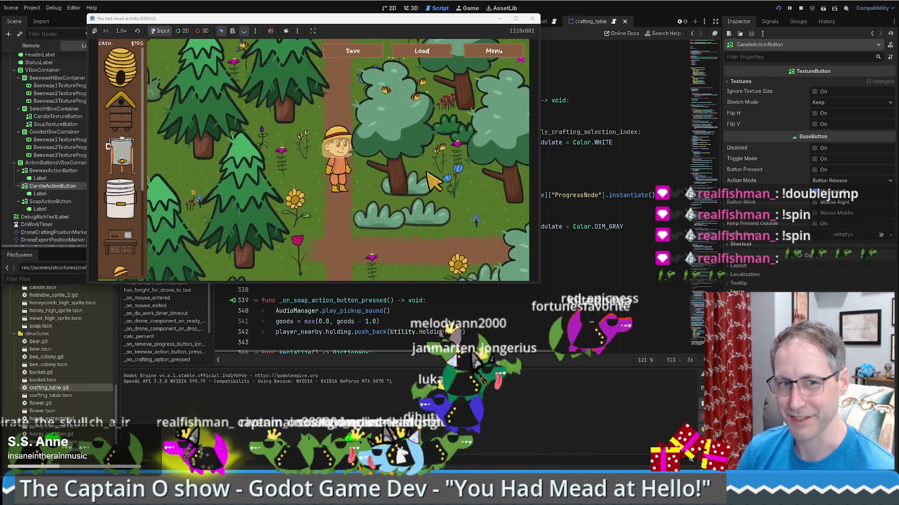
key(w)
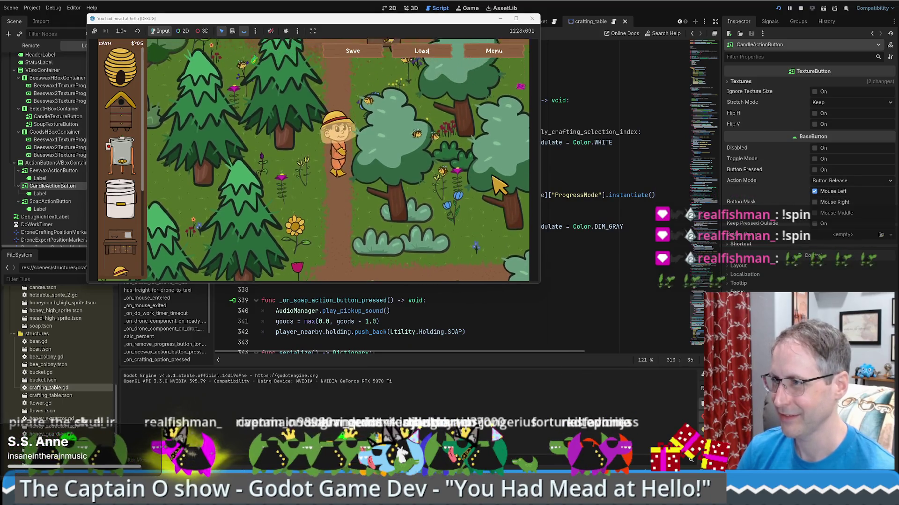
drag(421, 25, 635, 36)
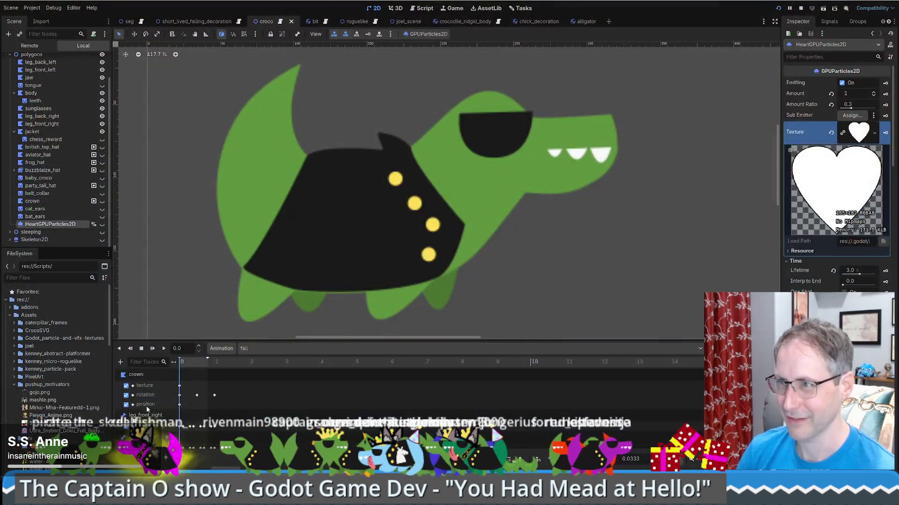
Scroll the FileSystem dock past the sfx folder to Scripts and open utility.gd.
scroll(52, 408, down, 3)
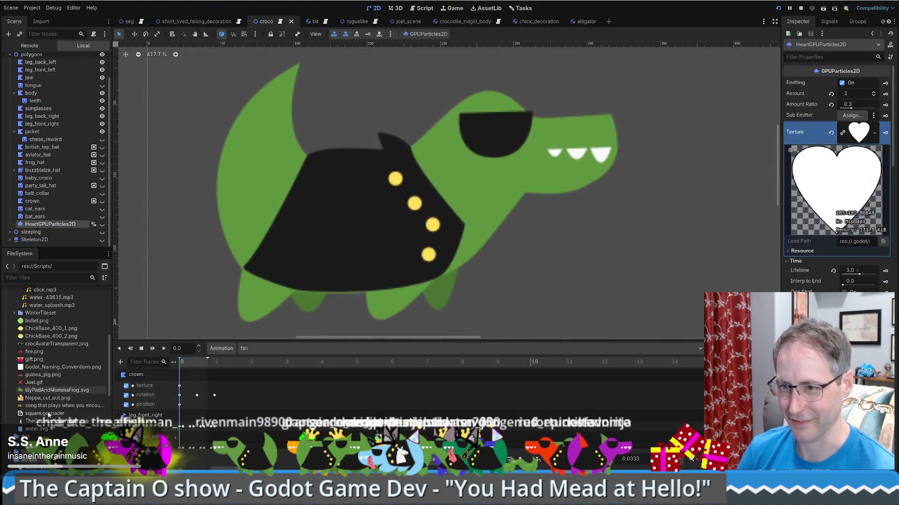
scroll(79, 345, down, 3)
scroll(78, 347, down, 3)
click(23, 299)
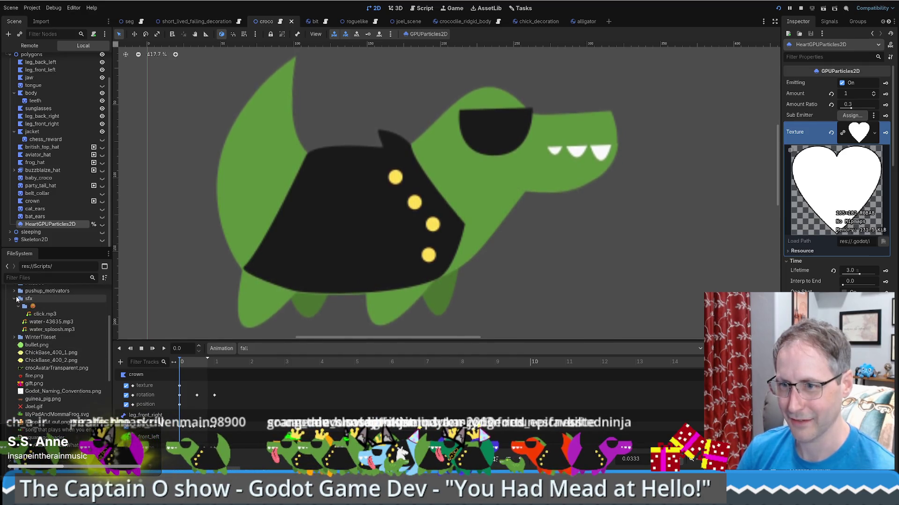
scroll(53, 328, down, 10)
click(50, 296)
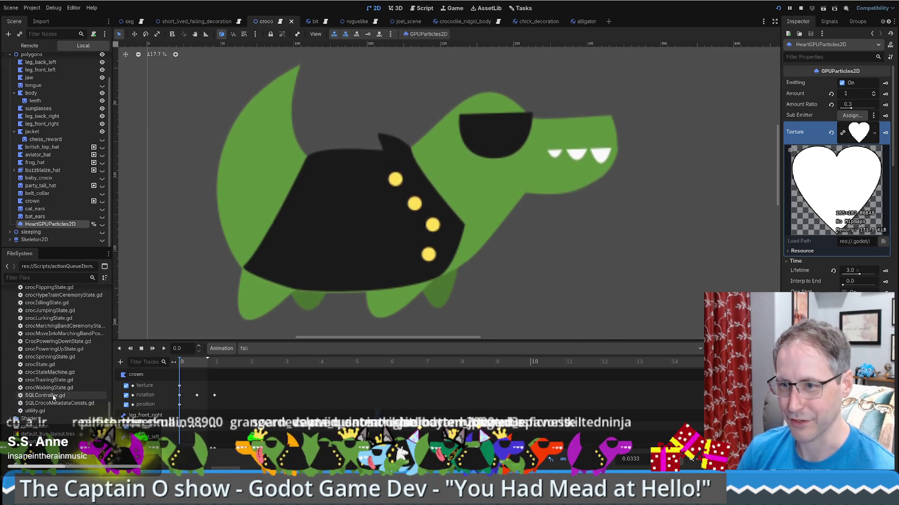
scroll(54, 390, down, 2)
scroll(55, 328, down, 2)
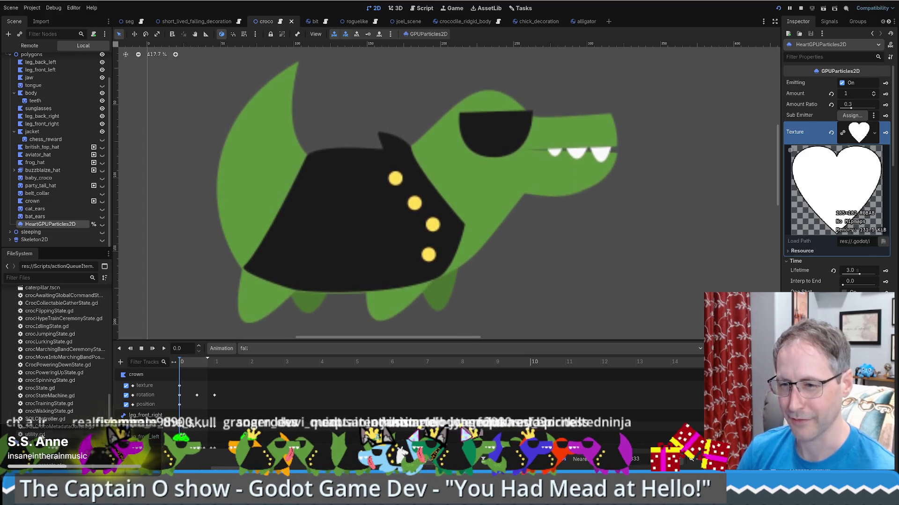
double_click(35, 434)
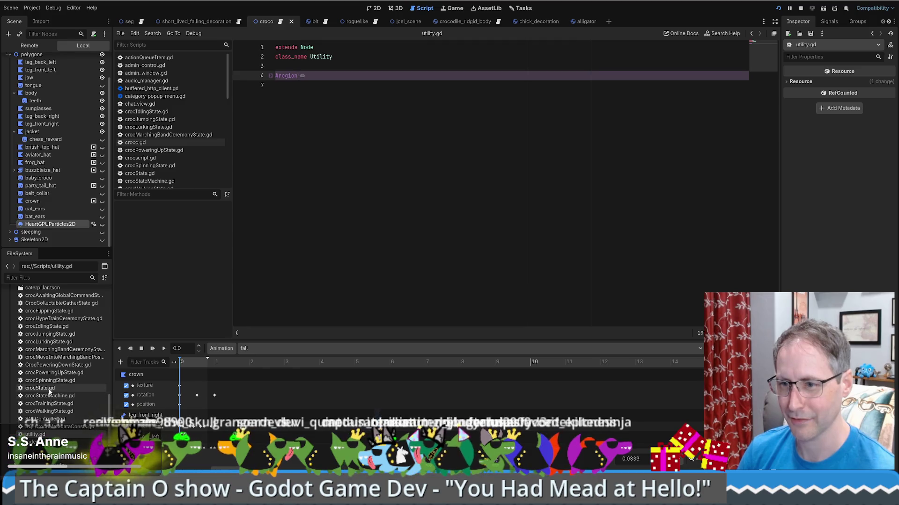
Review crocPoweringUpState.gd, then open crocJumpingState.gd and insert a line before the jump impulse call.
double_click(58, 373)
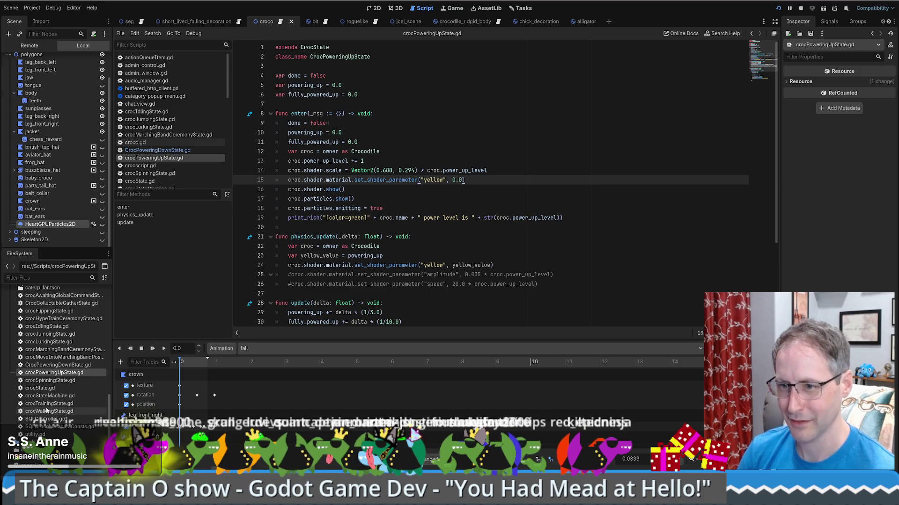
scroll(56, 352, up, 3)
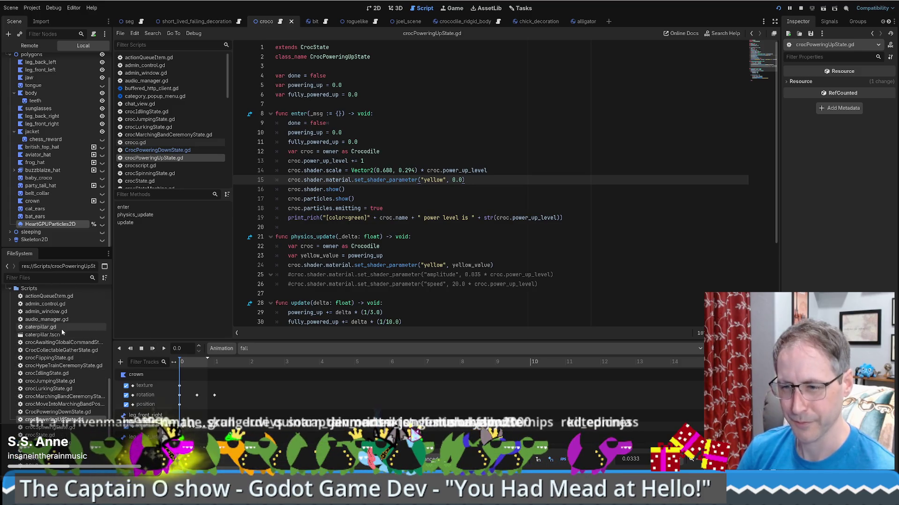
scroll(60, 330, down, 3)
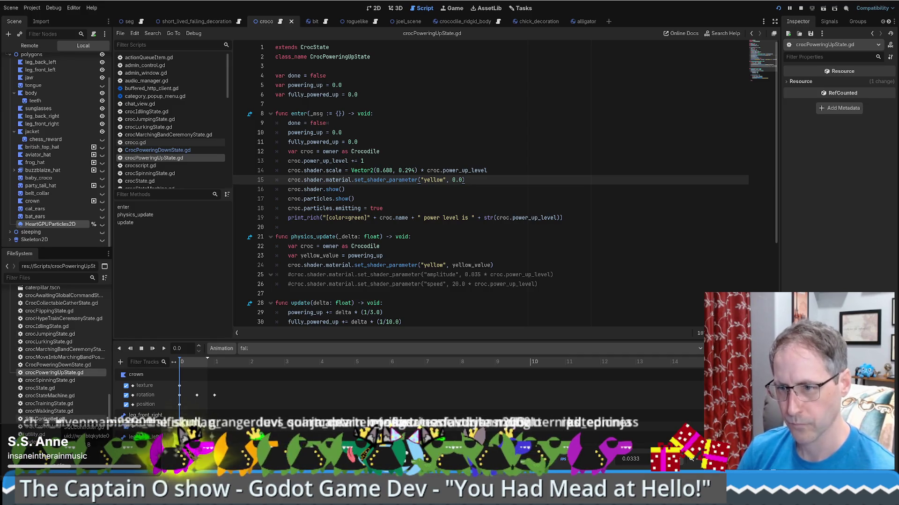
double_click(61, 335)
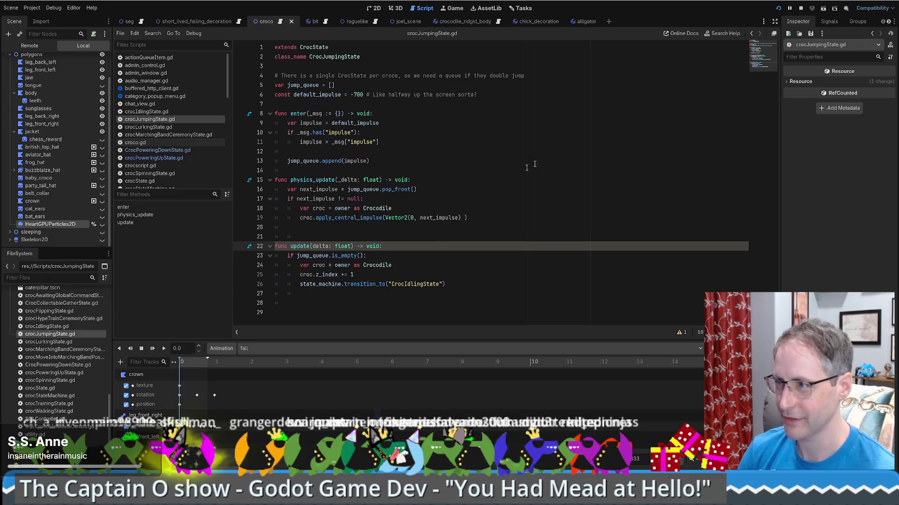
click(449, 218)
click(409, 141)
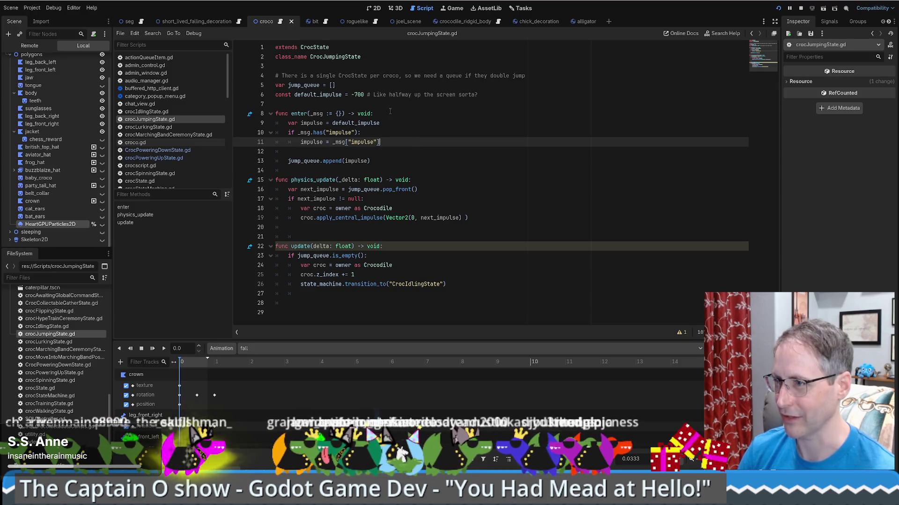
click(310, 218)
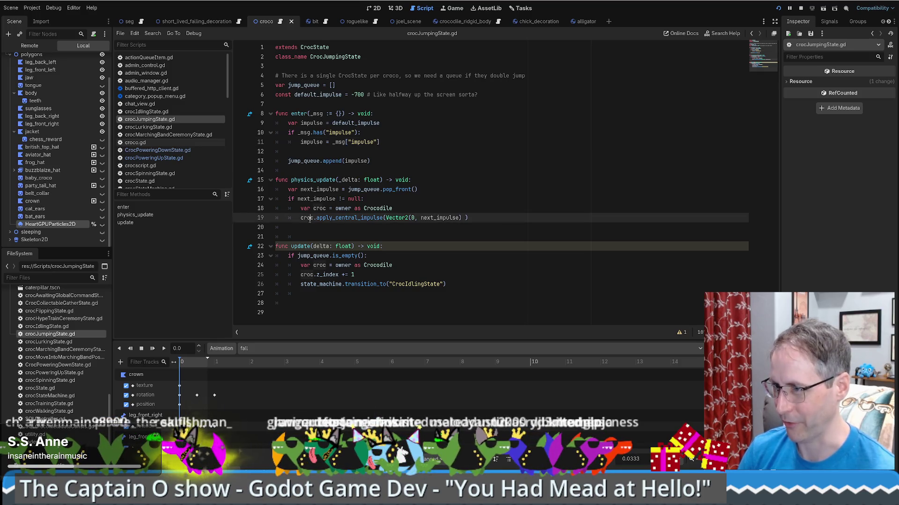
click(425, 209)
key(Return)
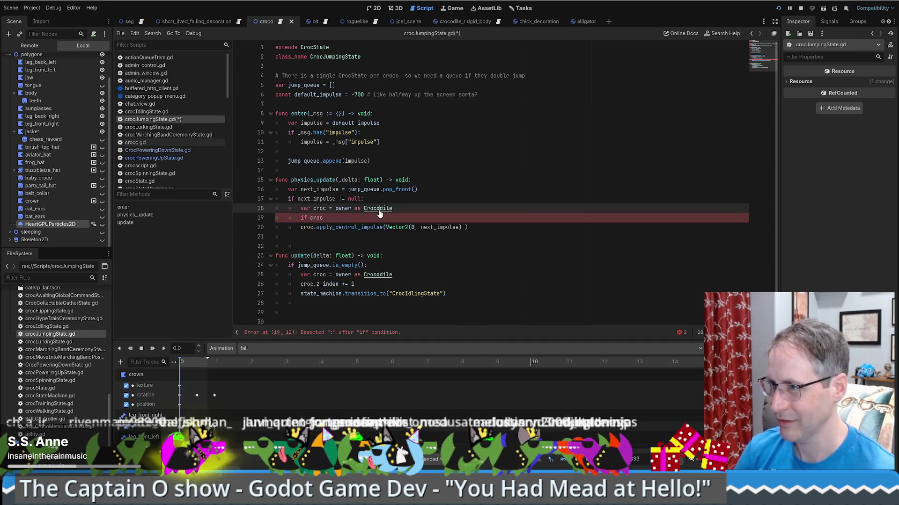
Search crocscript.gd for 'power' and cycle through all its matches.
click(140, 165)
key(ctrl+f)
text(pwoer)
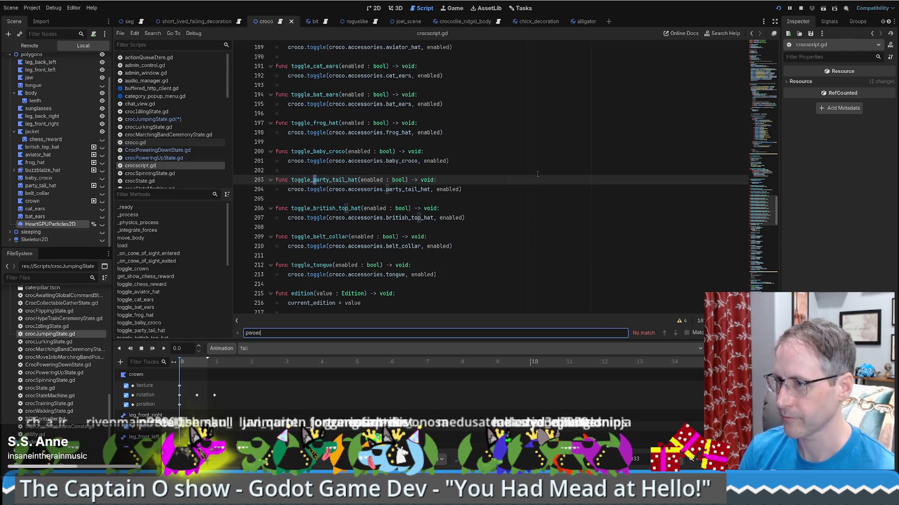
key(BackSpace)
key(BackSpace)
key(BackSpace)
text(ower)
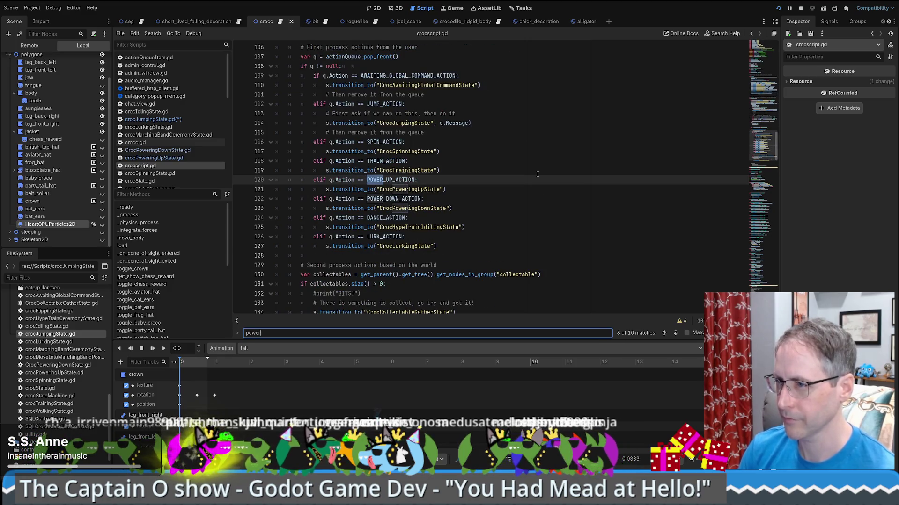
key(Return)
key(Return)
key(Return)
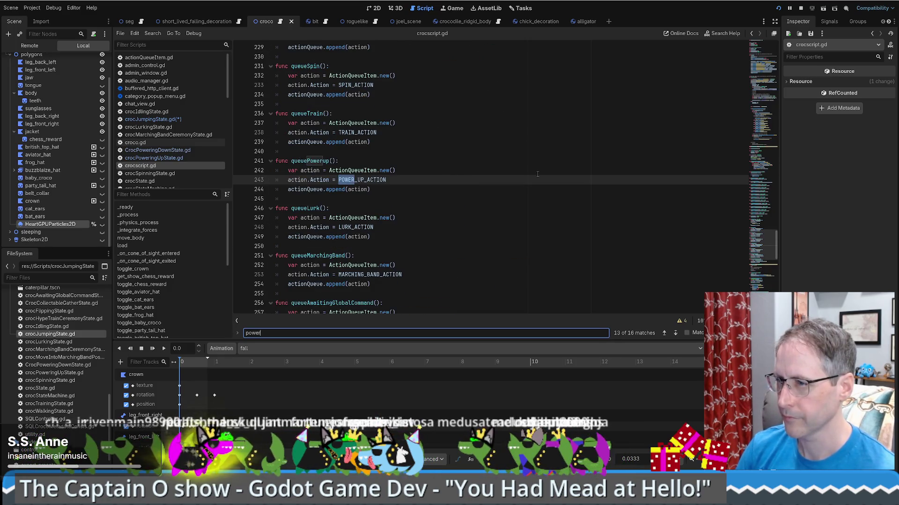
key(Return)
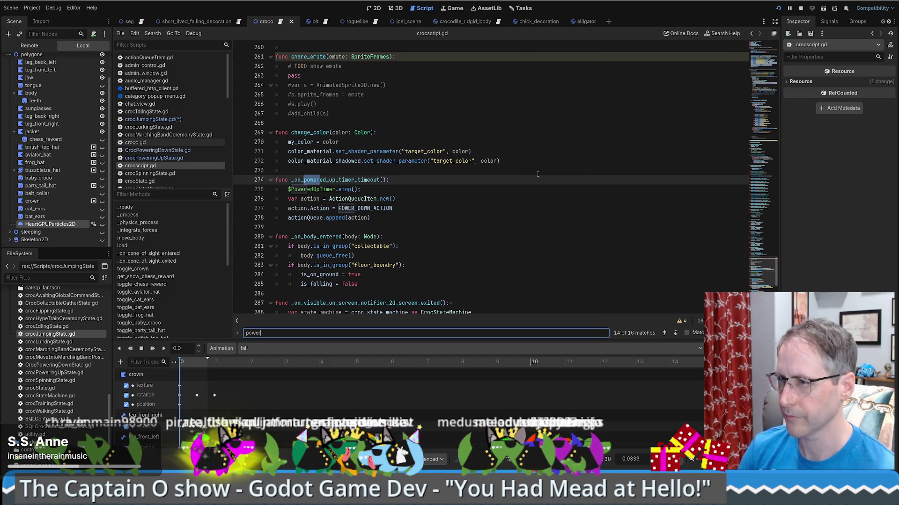
key(Return)
key(Return)
key(Return)
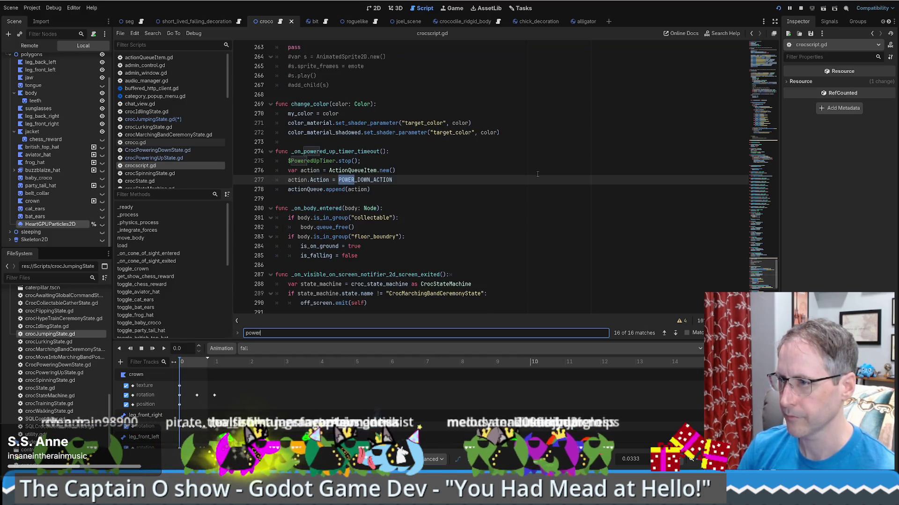
key(Return)
key(Return)
key(Return)
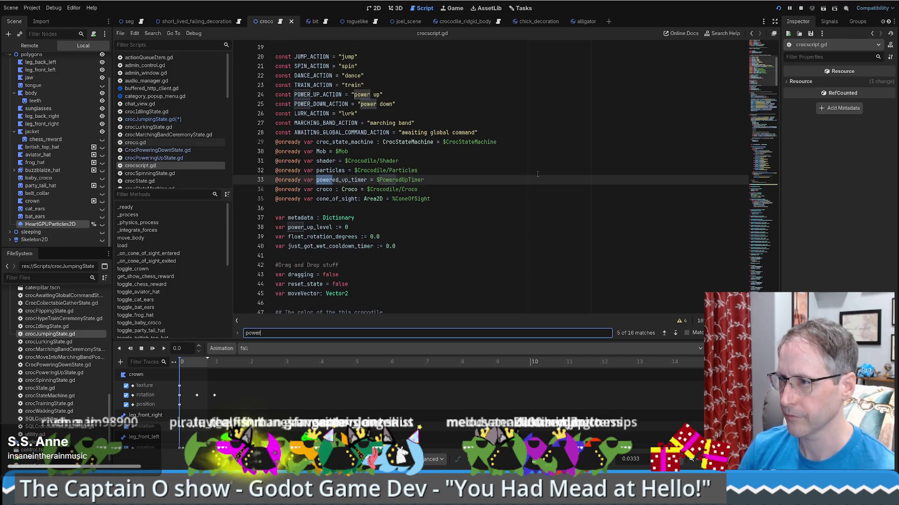
Select power_up_level on line 38 of crocscript.gd and search the script for it.
double_click(316, 229)
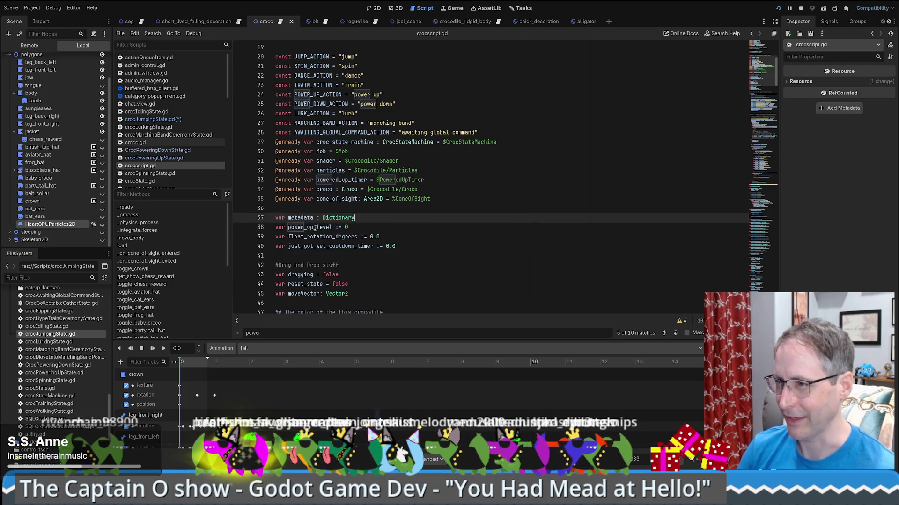
key(ctrl+f)
key(Return)
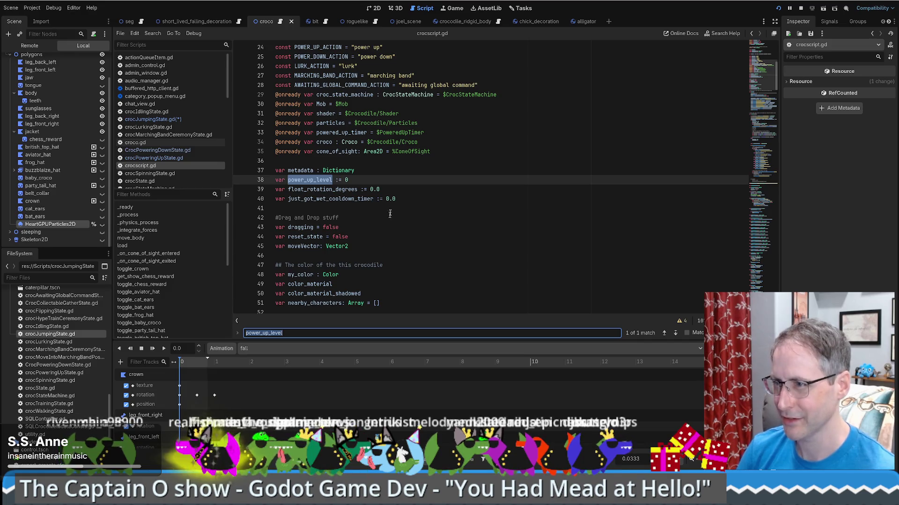
click(414, 182)
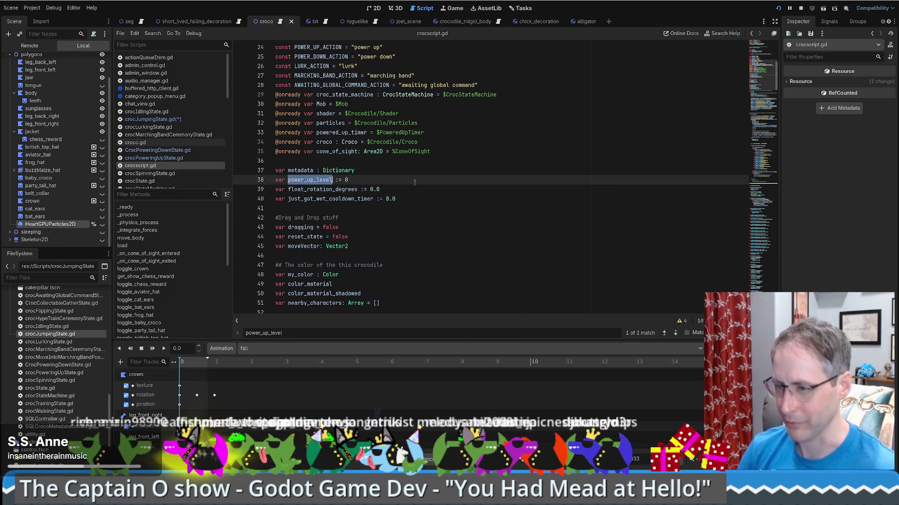
Search all project files for power_up_level (7 matches in 3 files), then return to crocJumpingState.gd.
key(ctrl+shift+f)
key(Return)
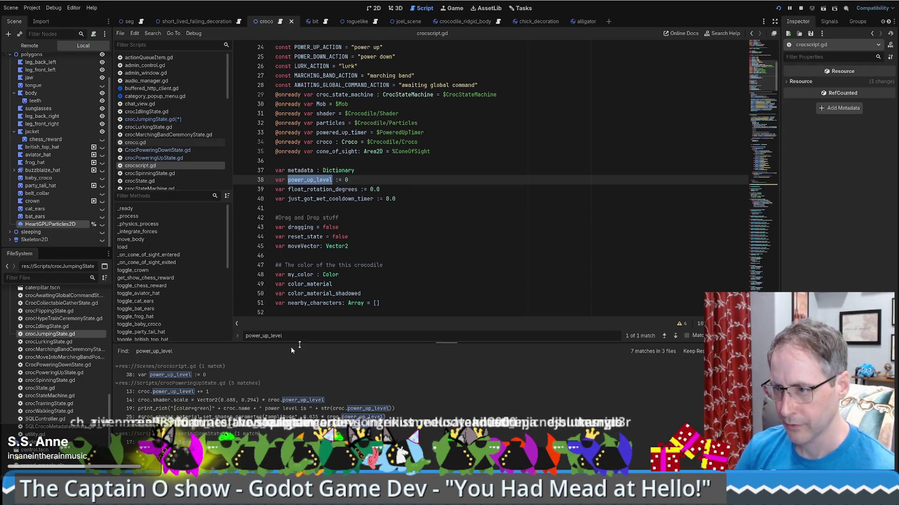
click(406, 197)
scroll(399, 196, down, 20)
scroll(404, 195, up, 8)
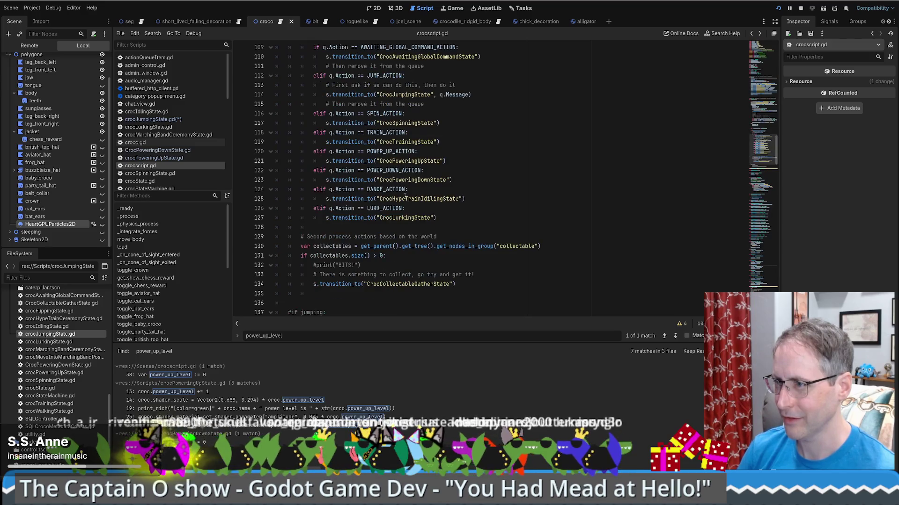
key(alt+Left)
key(alt+Left)
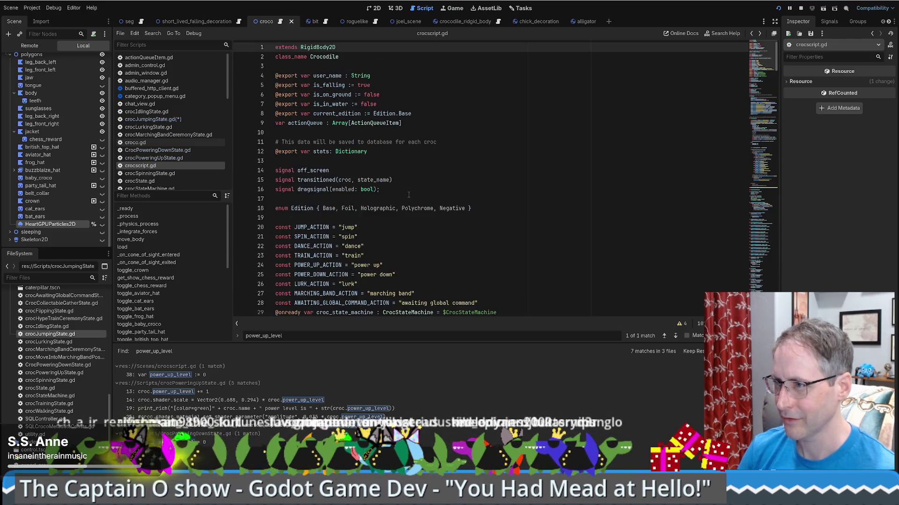
text(if croc)
click(328, 218)
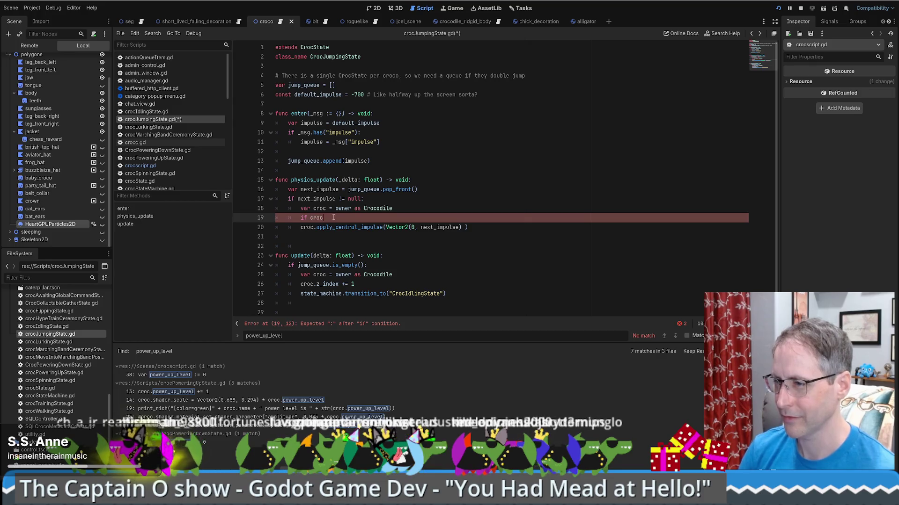
Complete 'if croc.power_up_level > 0:' with 'next_impulse *= (croc.power_up_level+1)' and save the script.
text(.power_up_level > 0:)
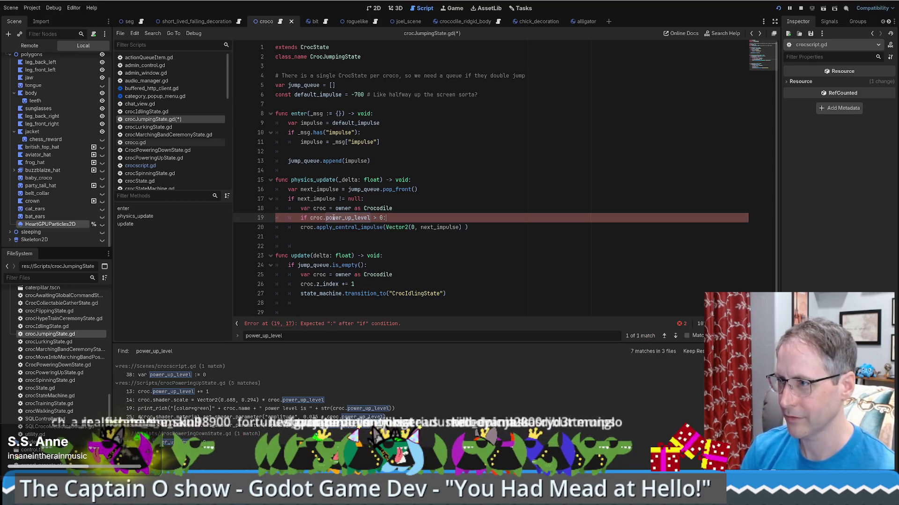
key(Return)
text(next_impulse *=)
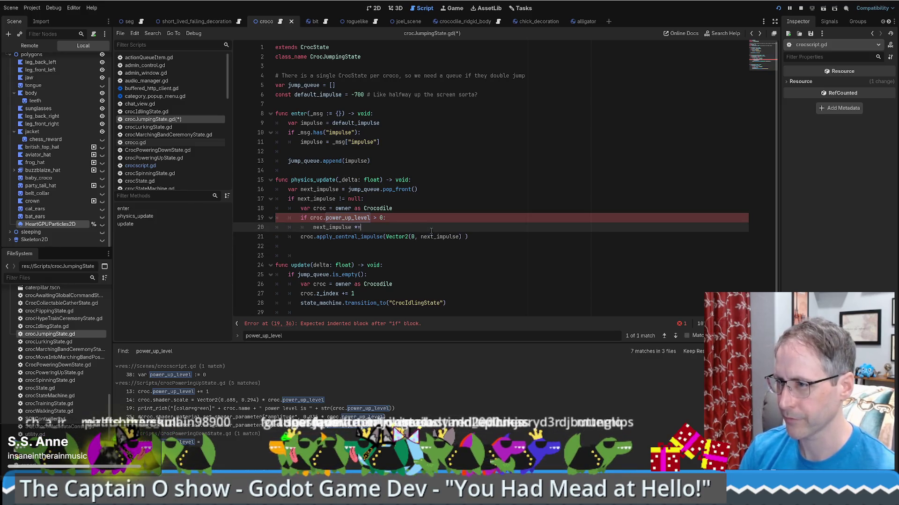
drag(309, 218, 370, 218)
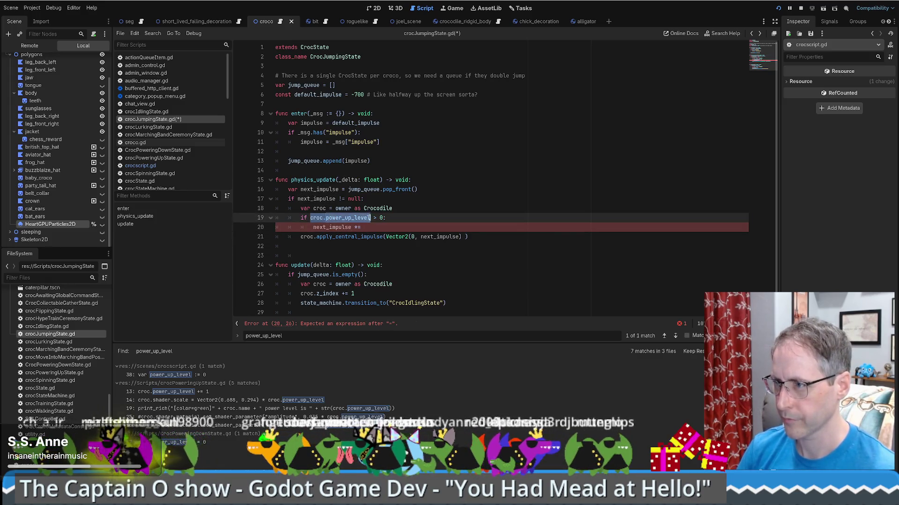
middle_click(366, 228)
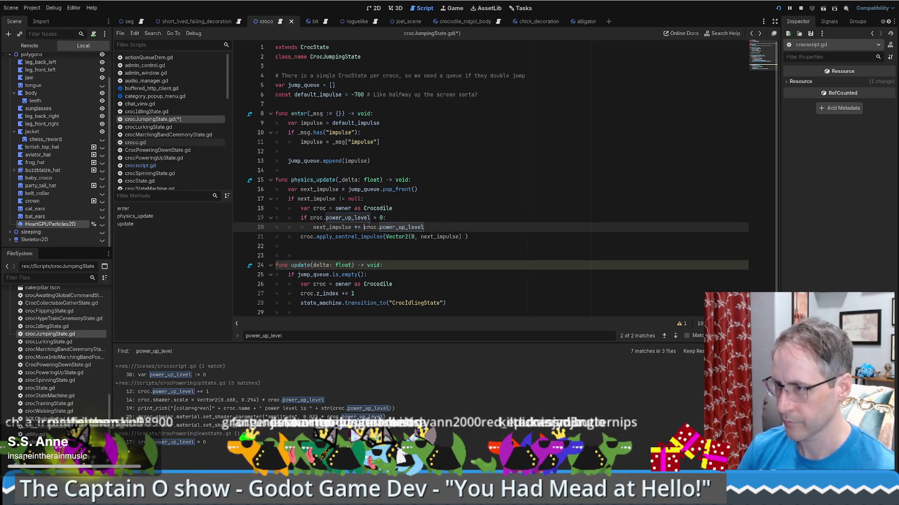
text(()
key(End)
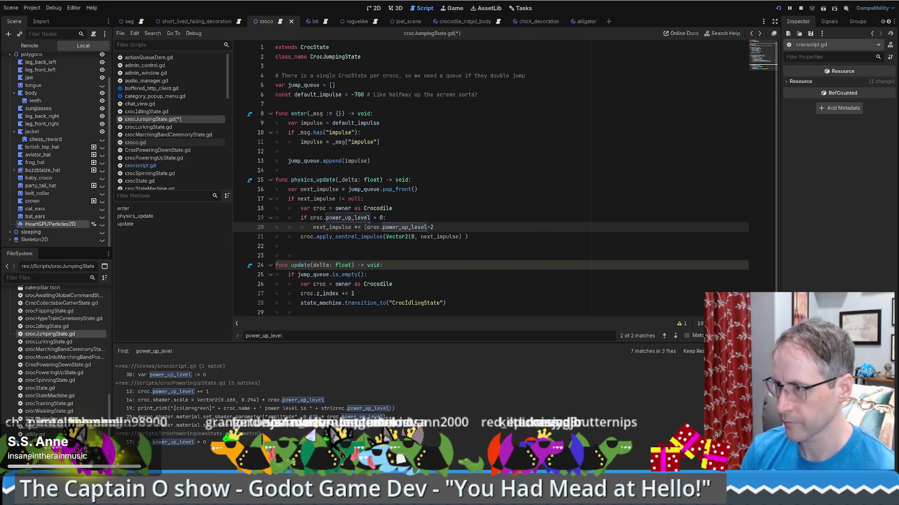
text(1))
key(ctrl+s)
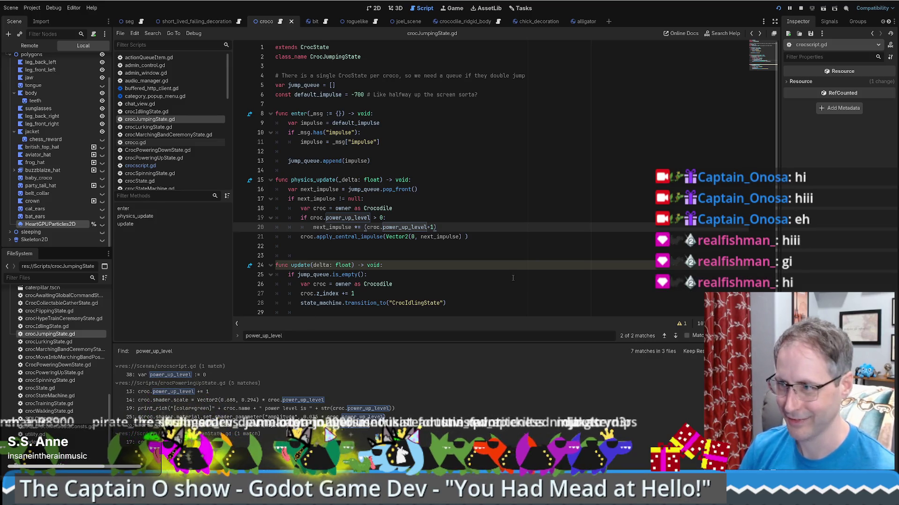
Set a breakpoint on line 20, continue past it with F12, then open power_up_level's declaration.
click(240, 227)
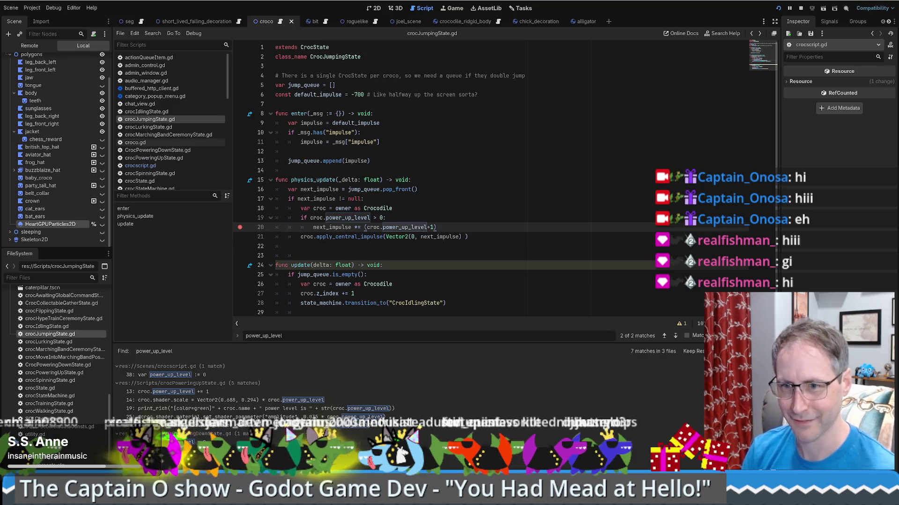
mouse_move(408, 229)
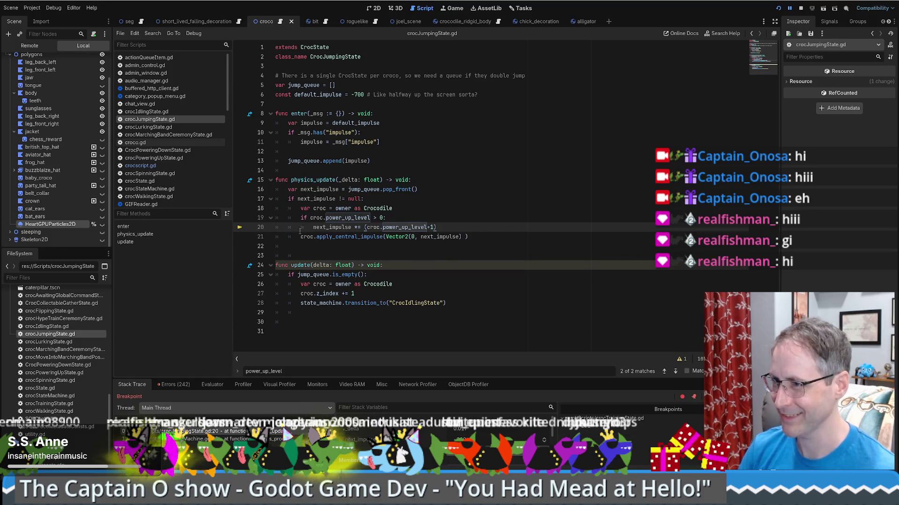
key(F12)
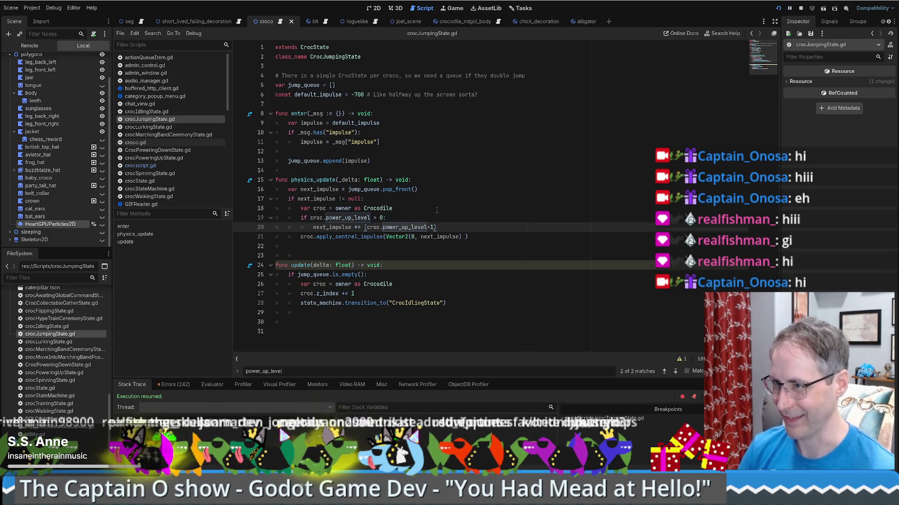
click(431, 208)
ctrl+click(397, 228)
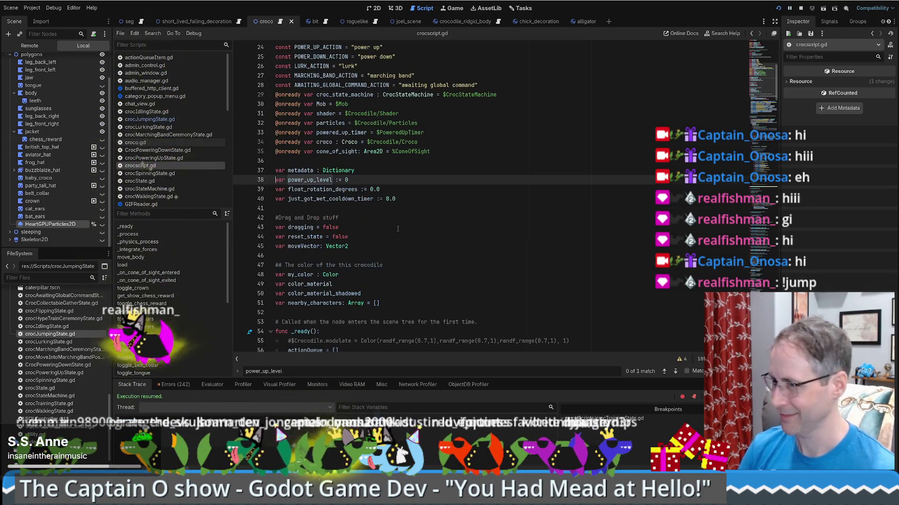
Find power_up_level in all scripts and open the CrocPoweringDownState.gd and crocPoweringUpState.gd matches.
key(ctrl+shift+f)
key(Return)
click(220, 392)
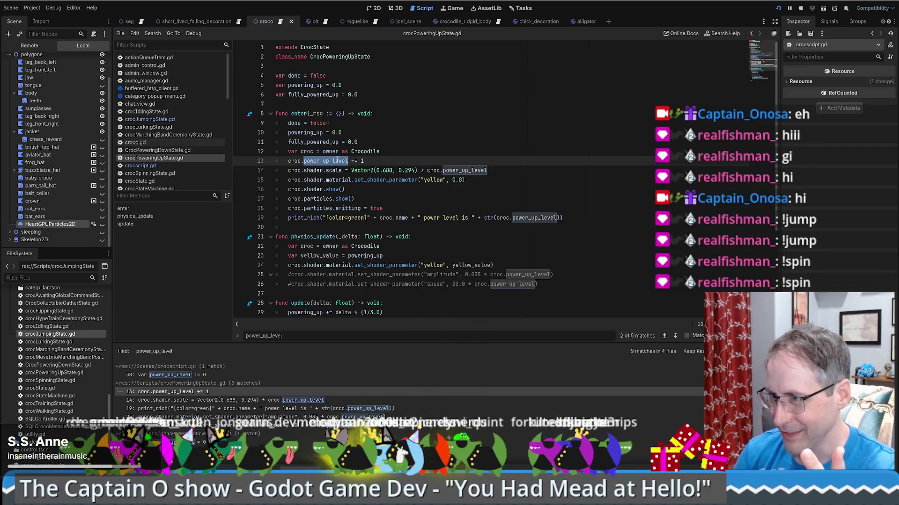
mouse_move(334, 161)
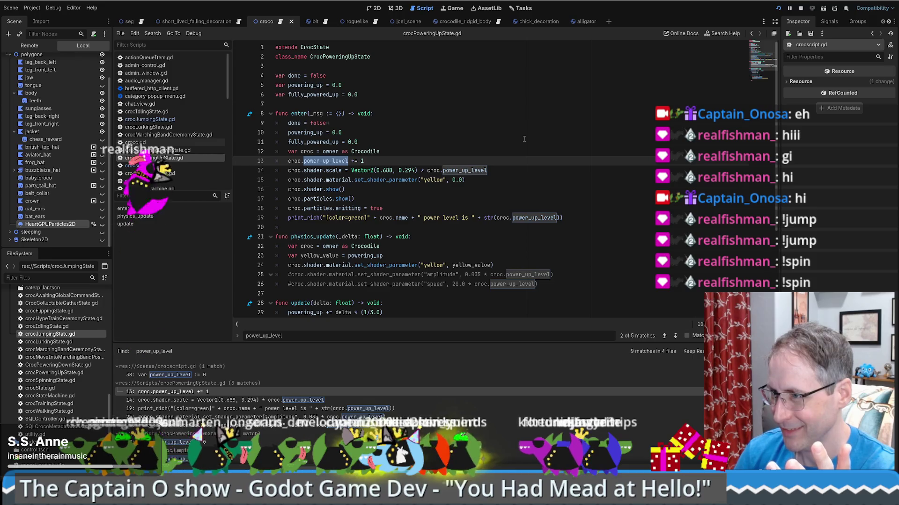
scroll(204, 430, down, 1)
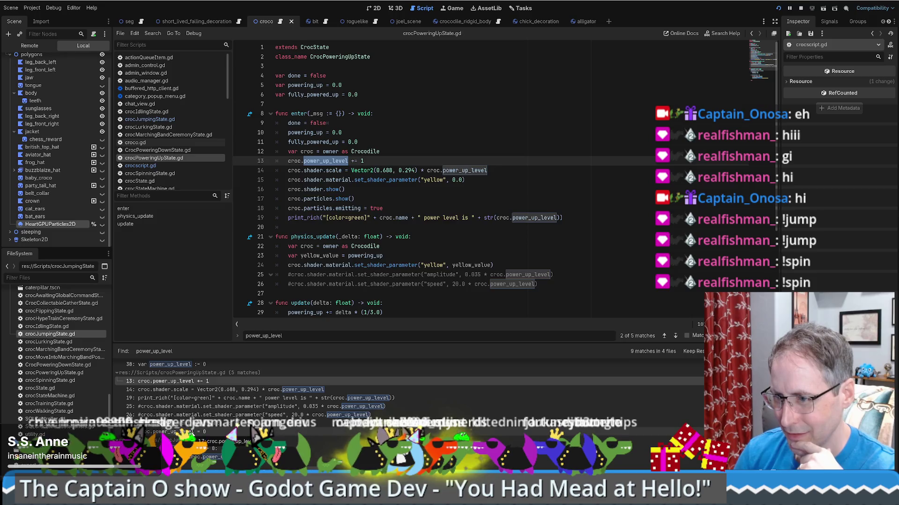
click(189, 432)
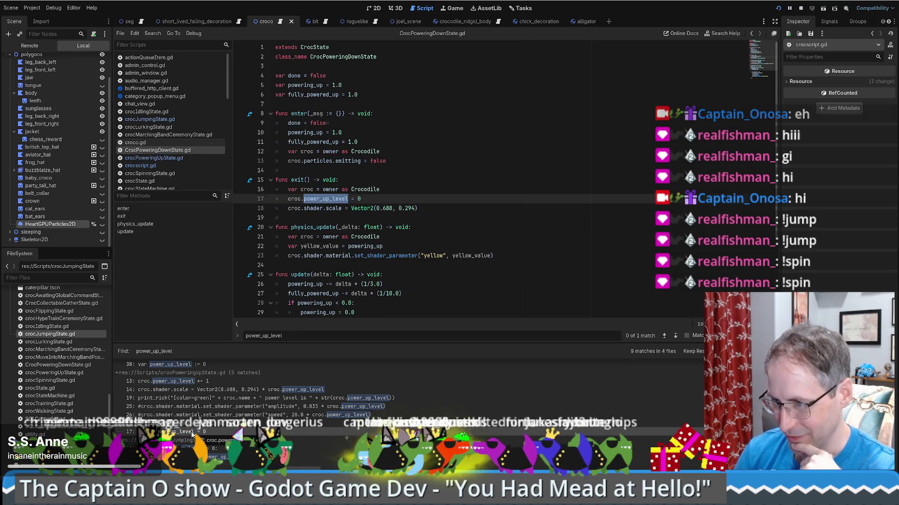
click(239, 398)
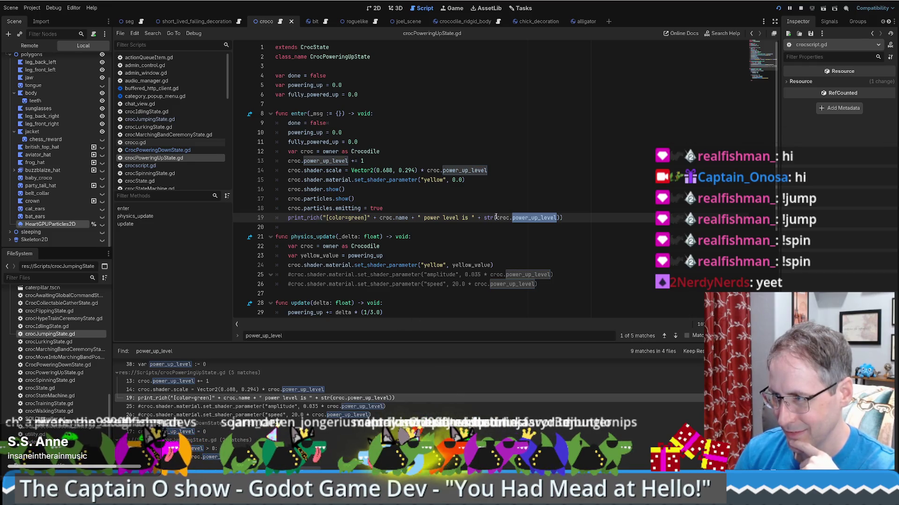
Jump to the power_up_level declaration in crocscript.gd, then navigate back to line 20 of crocJumpingState.gd.
mouse_move(487, 218)
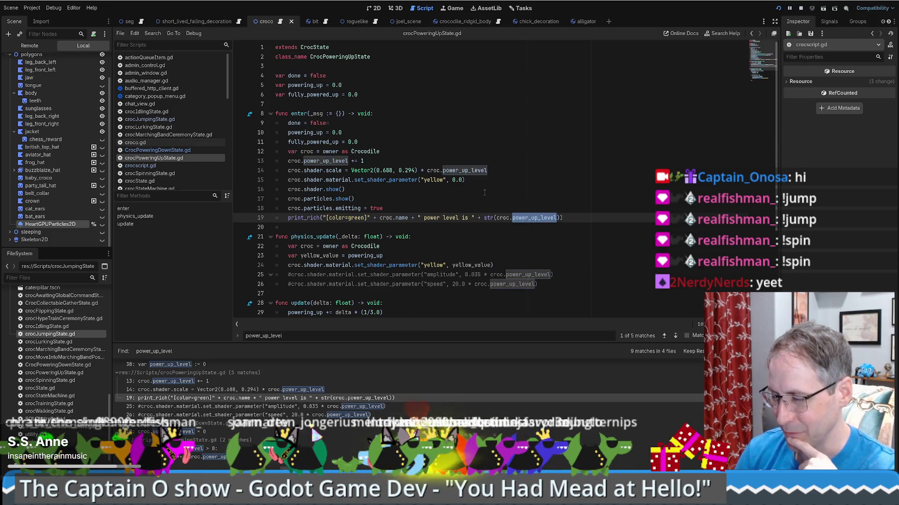
ctrl+click(529, 218)
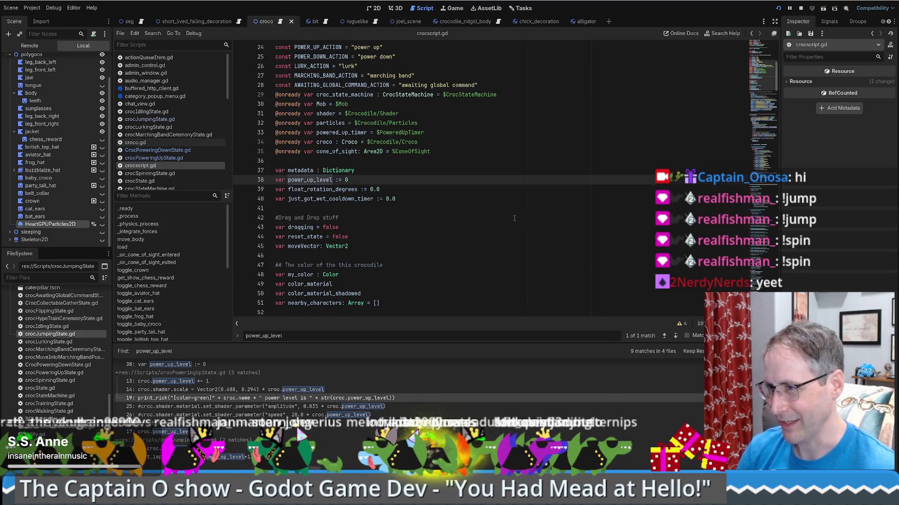
key(alt+Left)
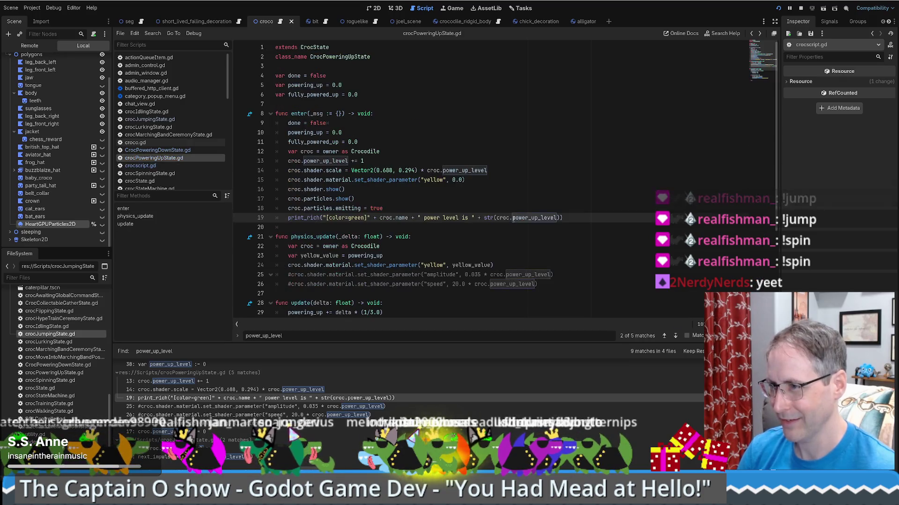
ctrl+click(514, 219)
key(alt+Left)
key(alt+Left)
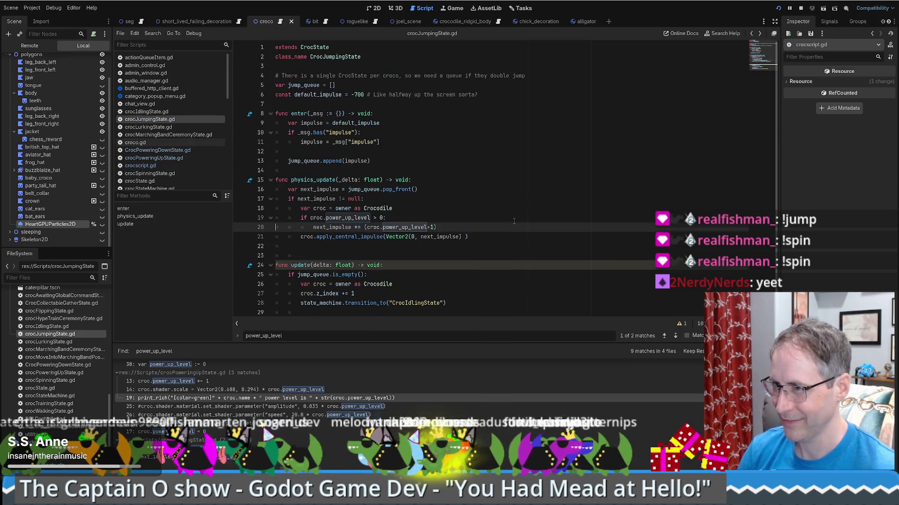
Break on line 20 during a jump, confirm the remote croc's Power Up Level is 1, then resume.
click(240, 228)
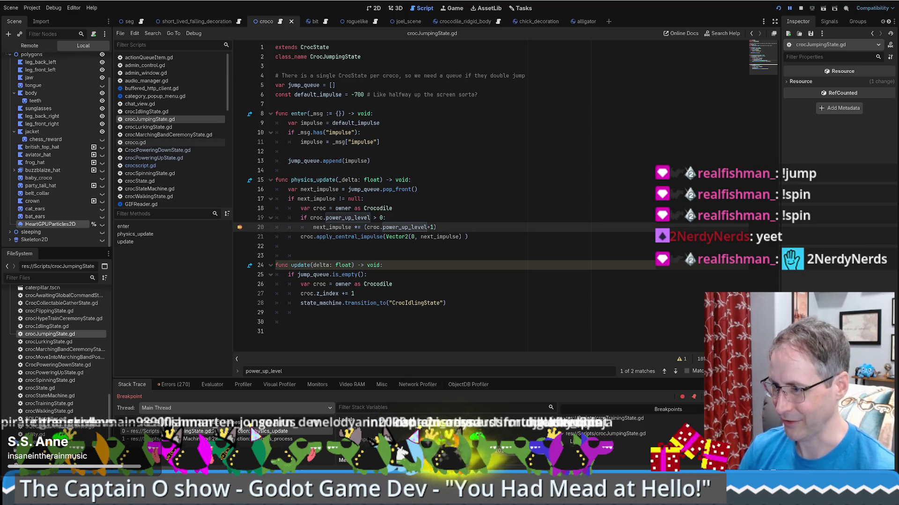
click(255, 434)
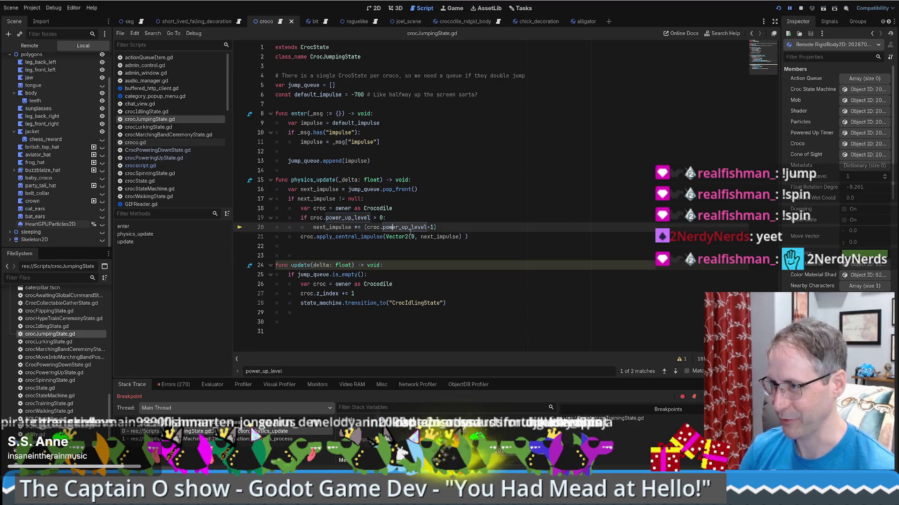
key(F12)
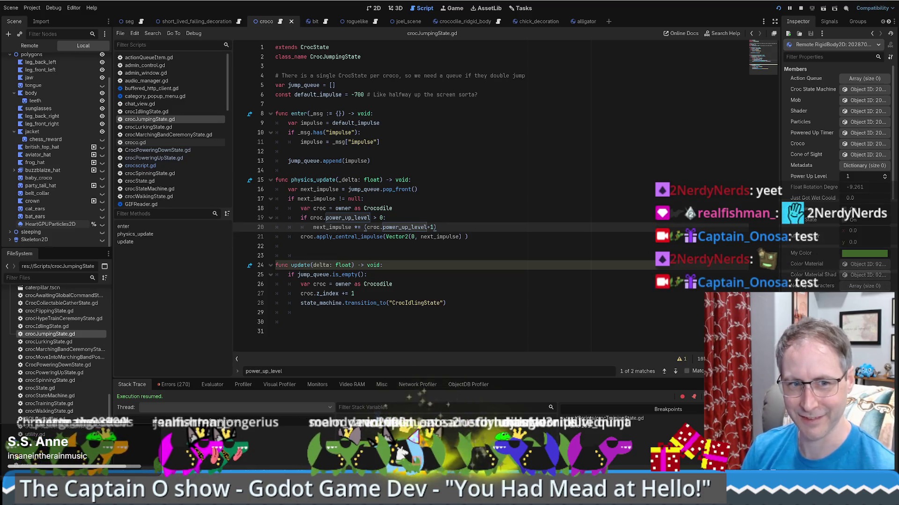
Return to editing crocJumpingState.gd, moving through lines 19 and 20 to line 16.
click(420, 214)
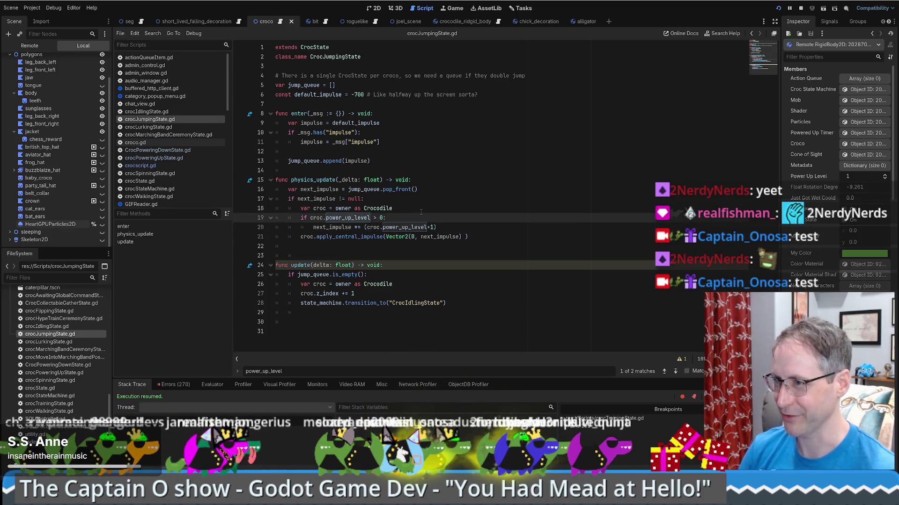
click(468, 226)
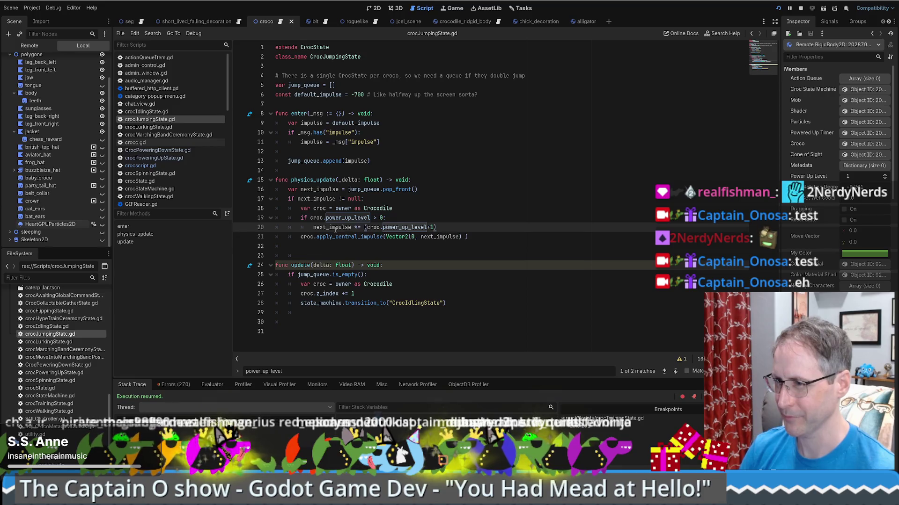
click(387, 190)
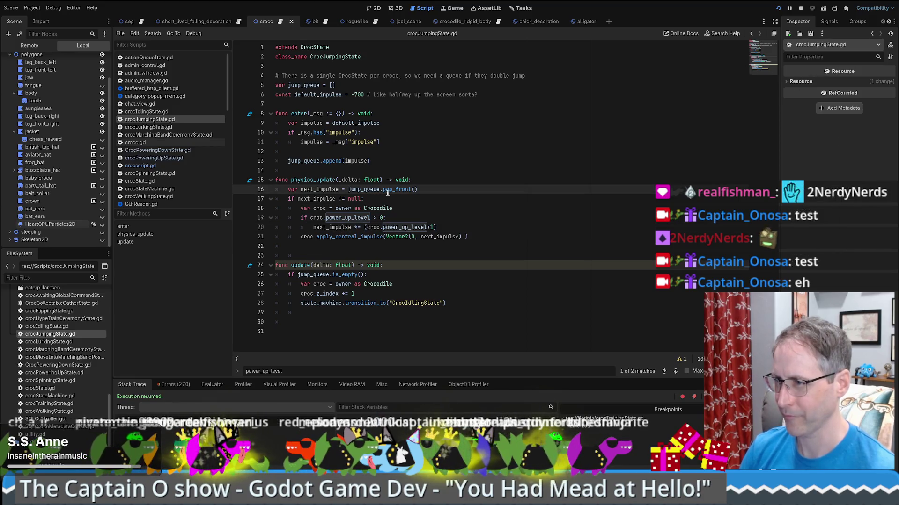
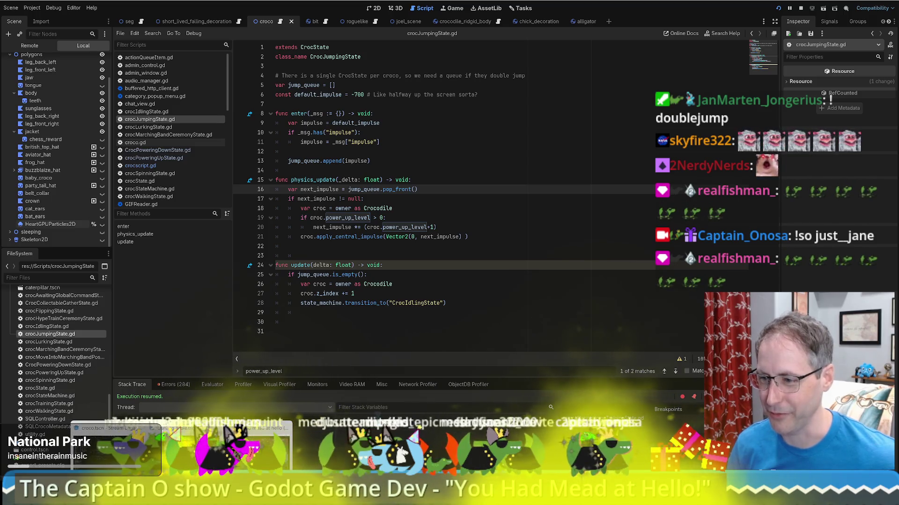
Run the You Had Mead at Hello project in a debug window to playtest it.
scroll(487, 242, up, 2)
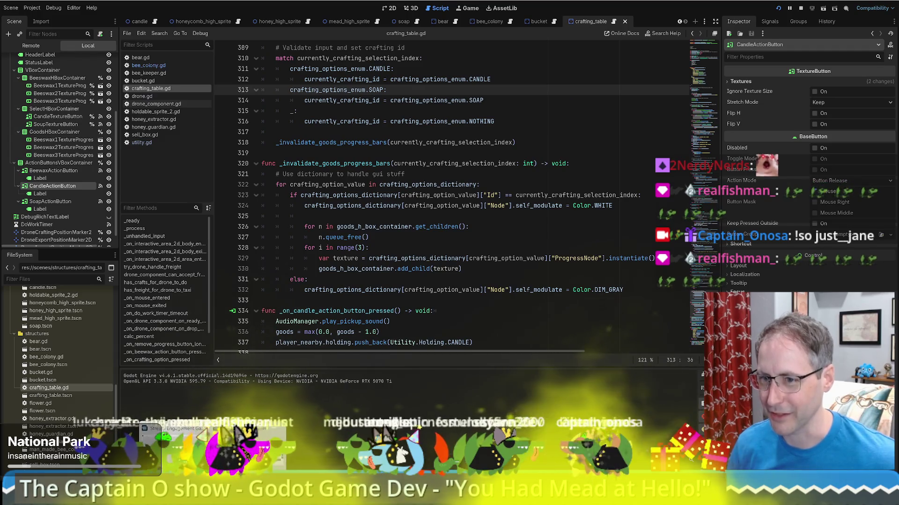
key(super+d)
key(super+d)
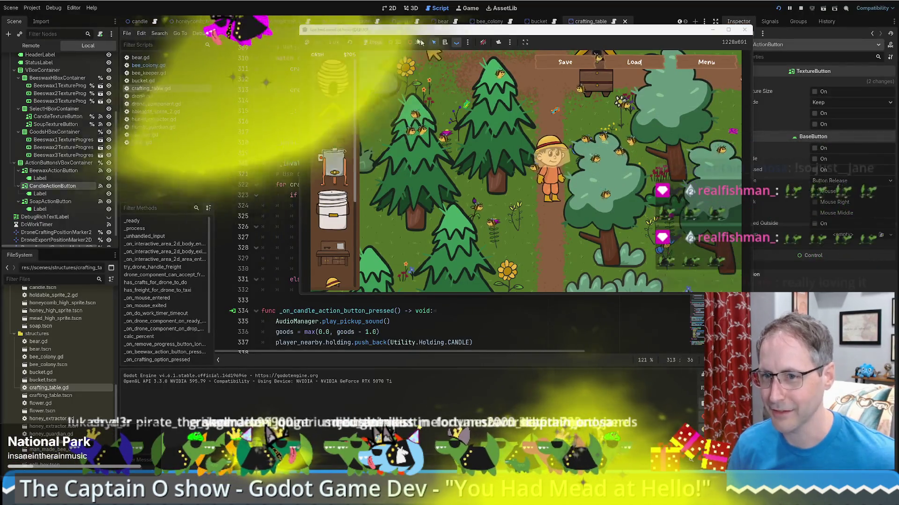
Reposition and enlarge the game window, then walk the beekeeper up to the hive.
mouse_move(503, 31)
mouse_down()
mouse_move(301, 27)
mouse_move(355, 43)
mouse_up()
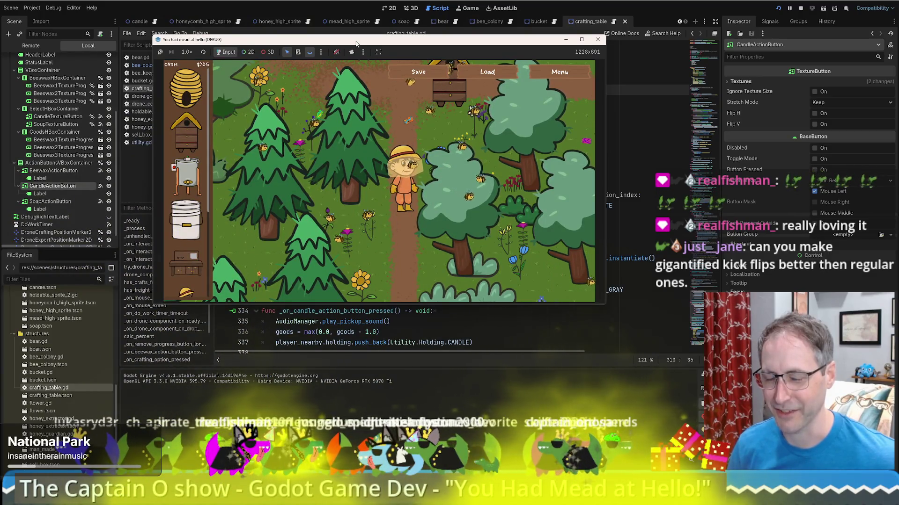
mouse_move(605, 302)
mouse_down()
mouse_move(644, 363)
mouse_move(664, 362)
mouse_up()
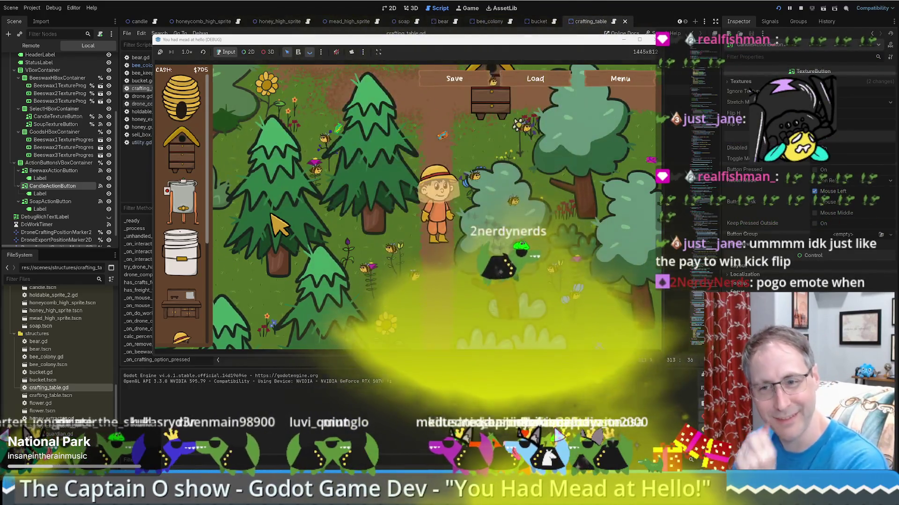
key(w)
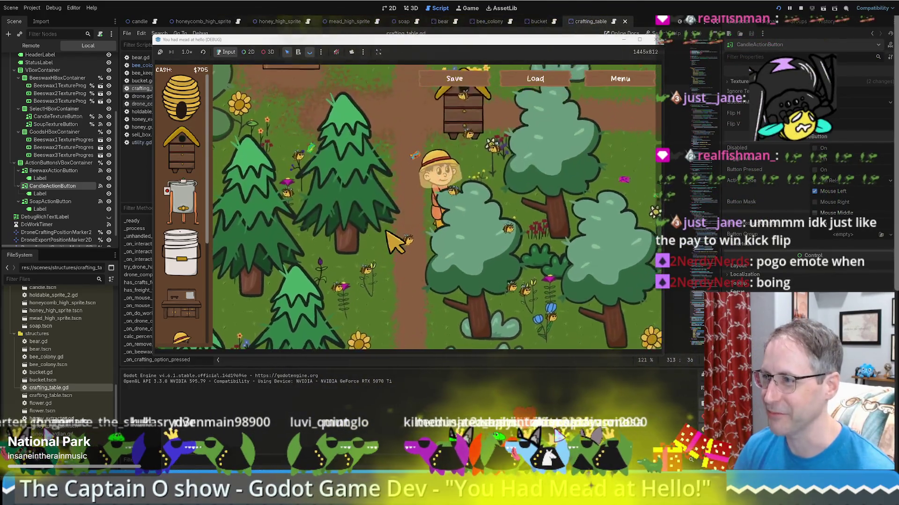
mouse_move(473, 245)
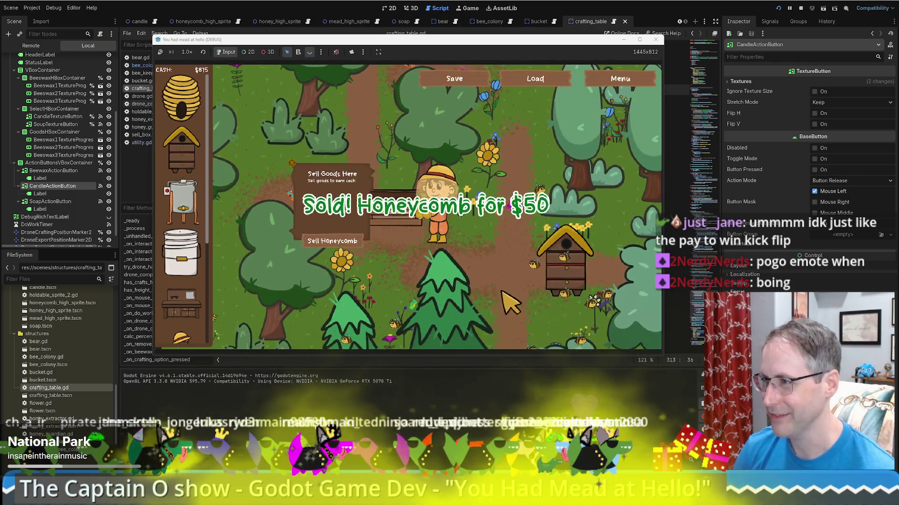
Sell honeycomb for $50, load a fresh honeycomb into the extractor, and maximize the game window.
key(s)
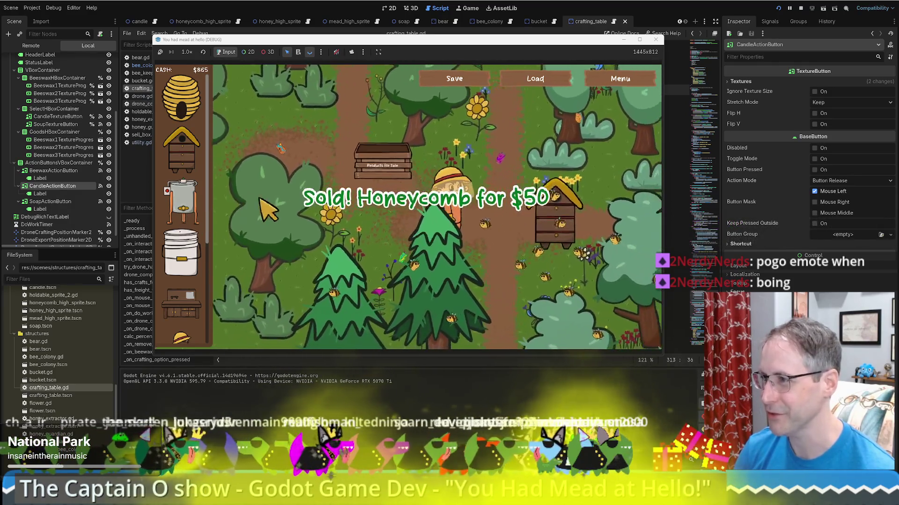
key(d)
click(182, 201)
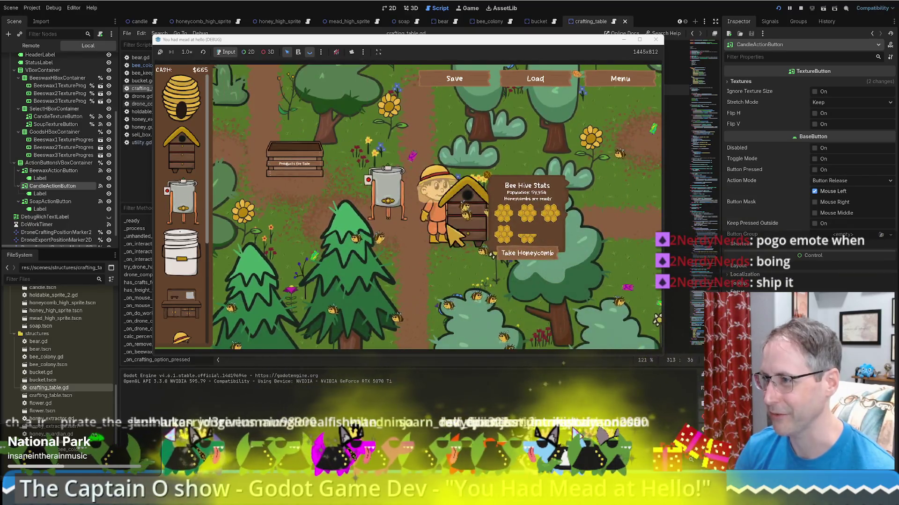
click(532, 256)
key(a)
click(348, 242)
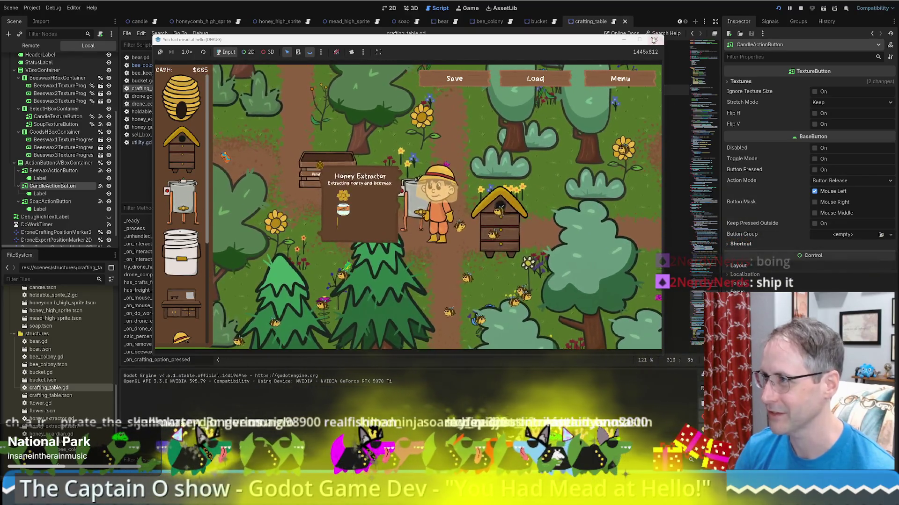
click(639, 39)
Ferry two more honeycombs from the hive into the honey extractor.
key(d)
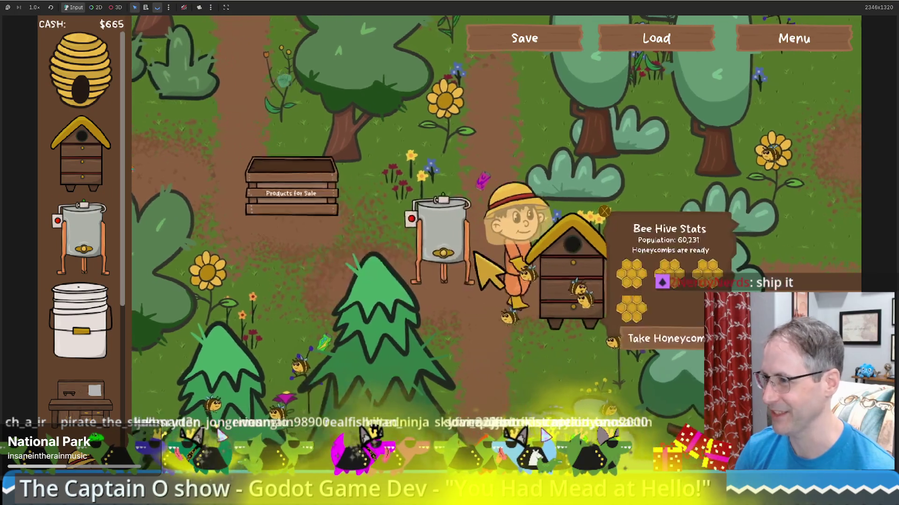
click(620, 302)
key(a)
click(371, 313)
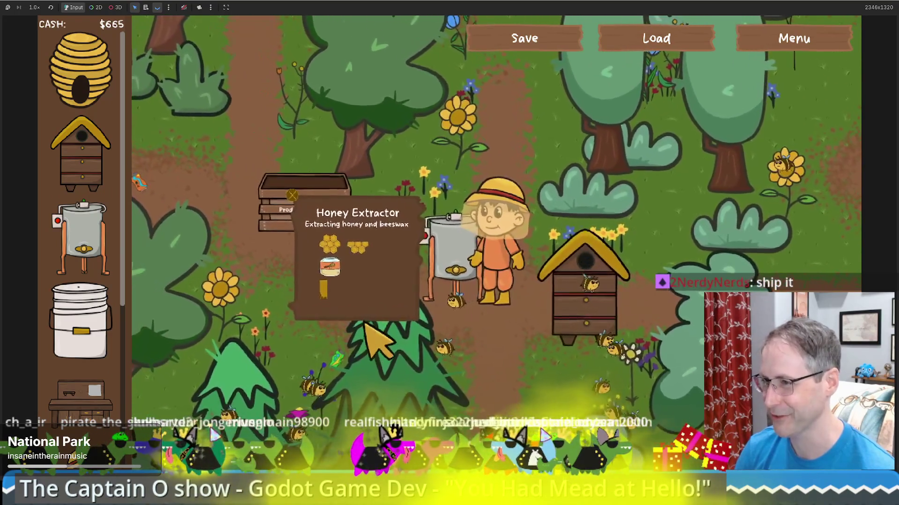
key(d)
click(596, 330)
key(a)
click(380, 317)
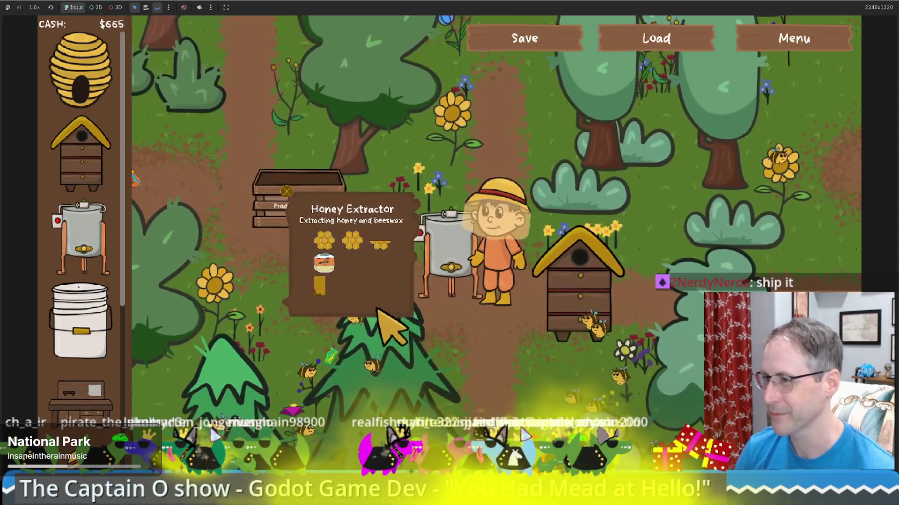
Buy a food-grade bucket, place it near the top path, and pick up a crafting table.
click(82, 327)
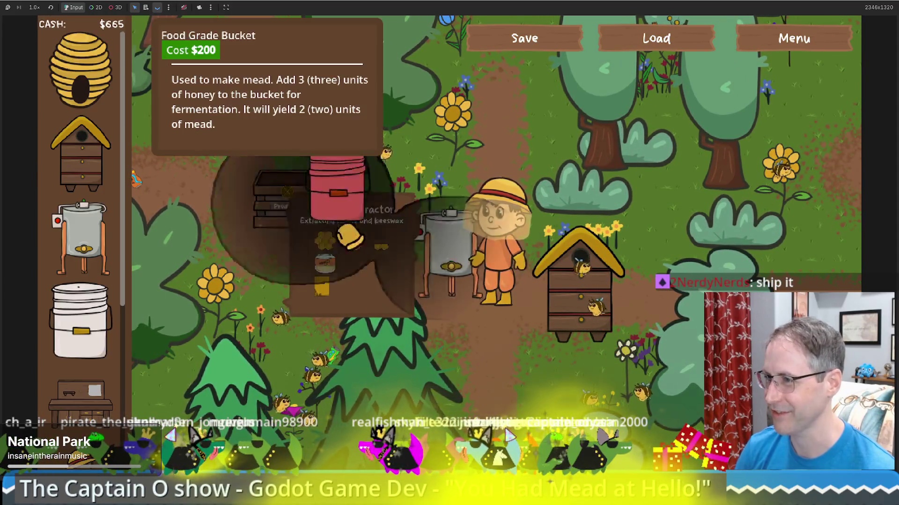
click(524, 140)
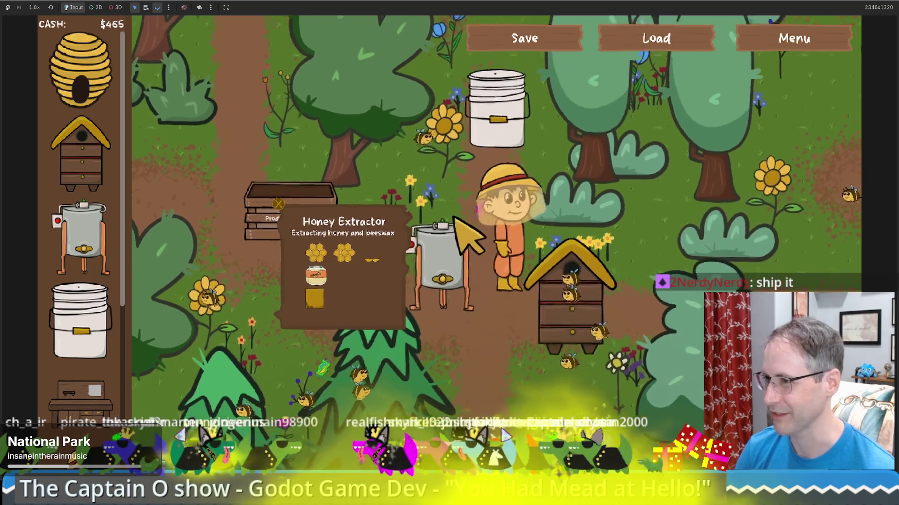
key(w)
key(a)
click(80, 398)
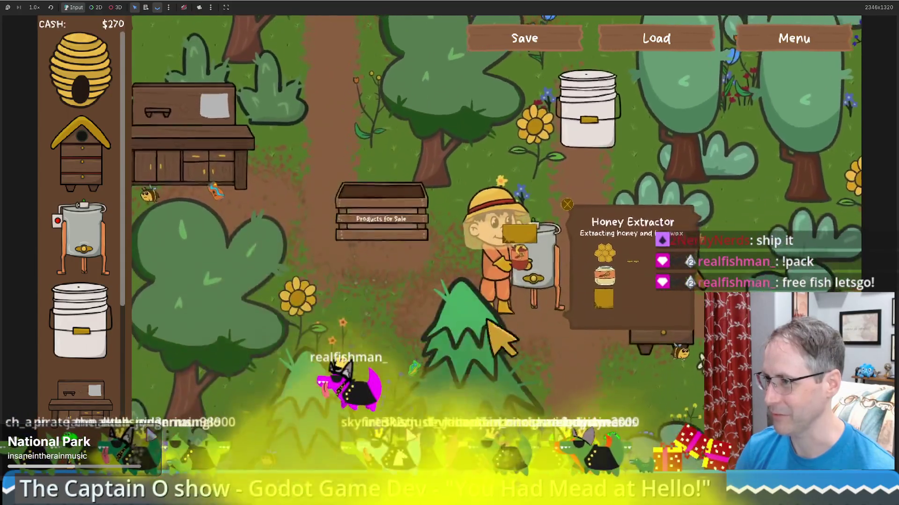
Walk between the bucket, sales crate and new crafting table.
key(w)
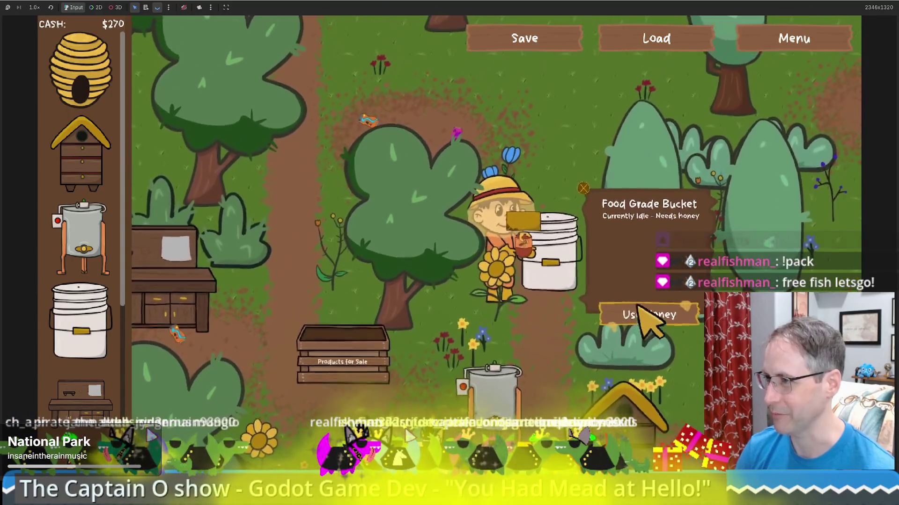
key(s)
key(a)
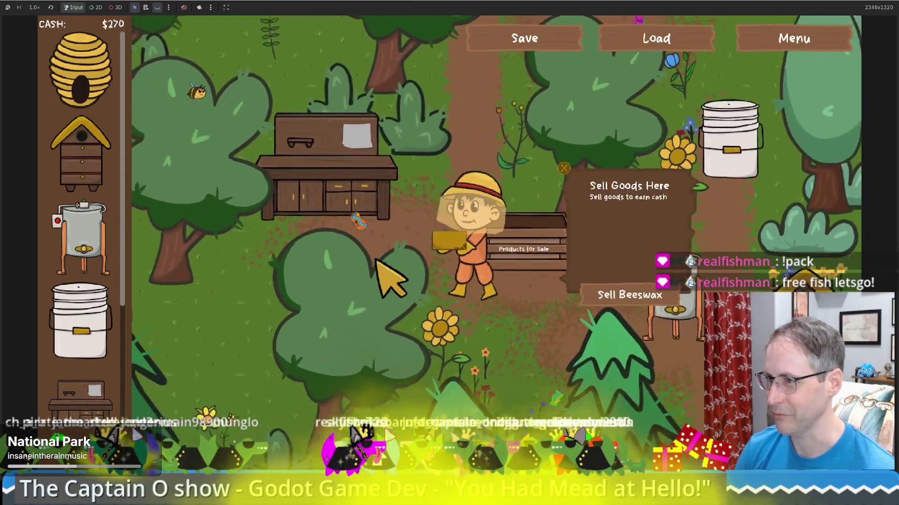
key(a)
key(w)
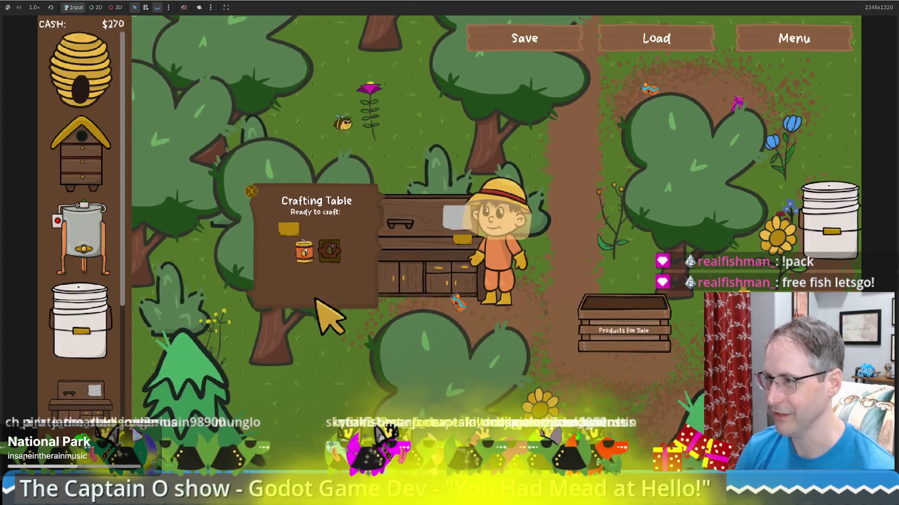
key(a)
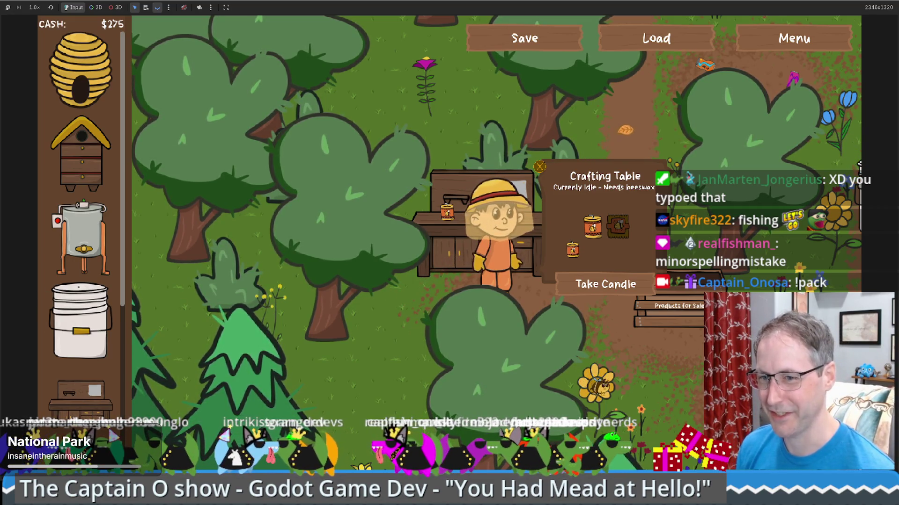
Take the finished candle from the crafting table.
click(576, 283)
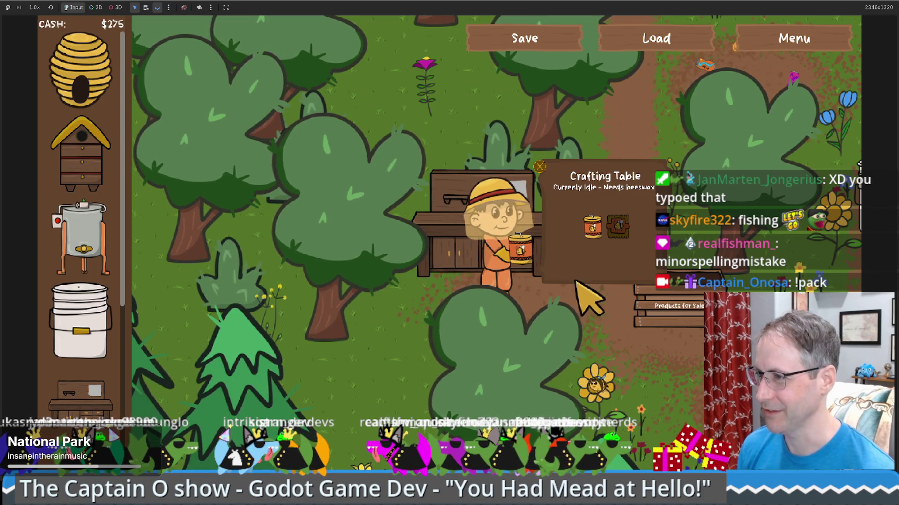
Sell the candle for $100, pour extractor honey into the bucket, and load beeswax into the crafting table.
click(568, 323)
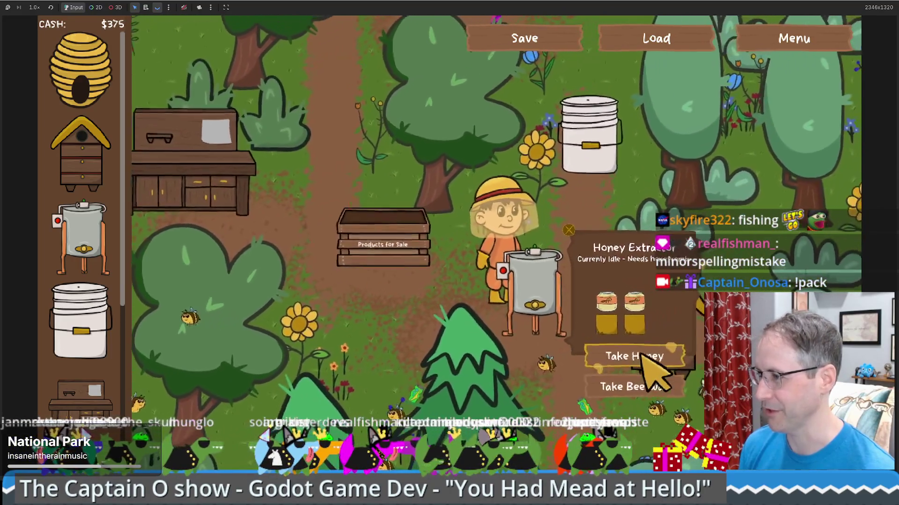
click(640, 368)
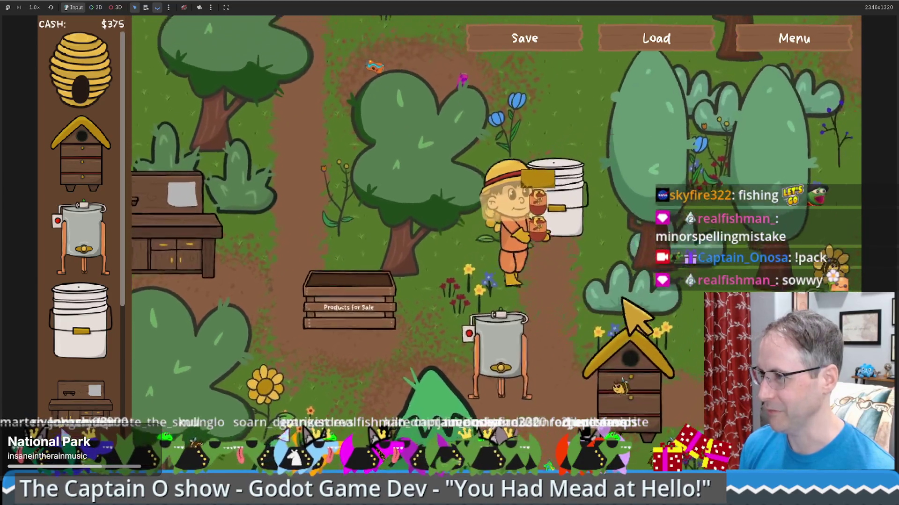
click(637, 298)
click(330, 340)
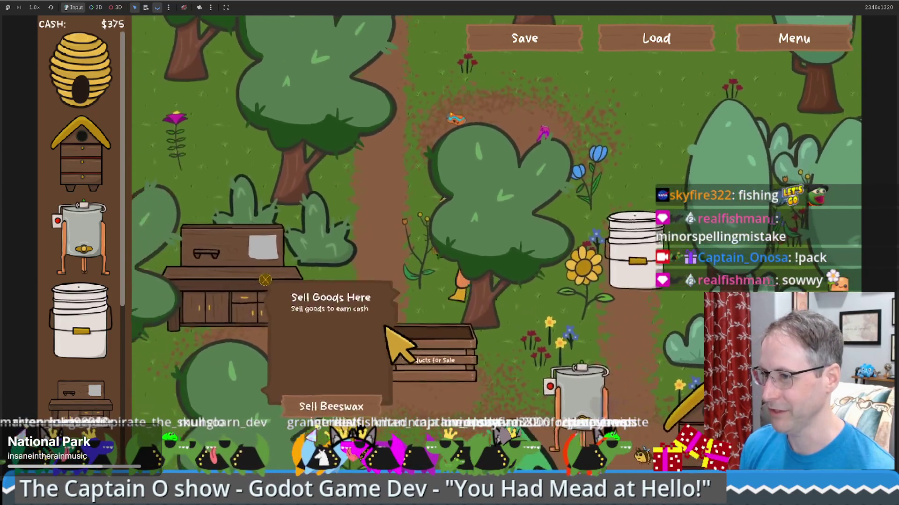
click(329, 340)
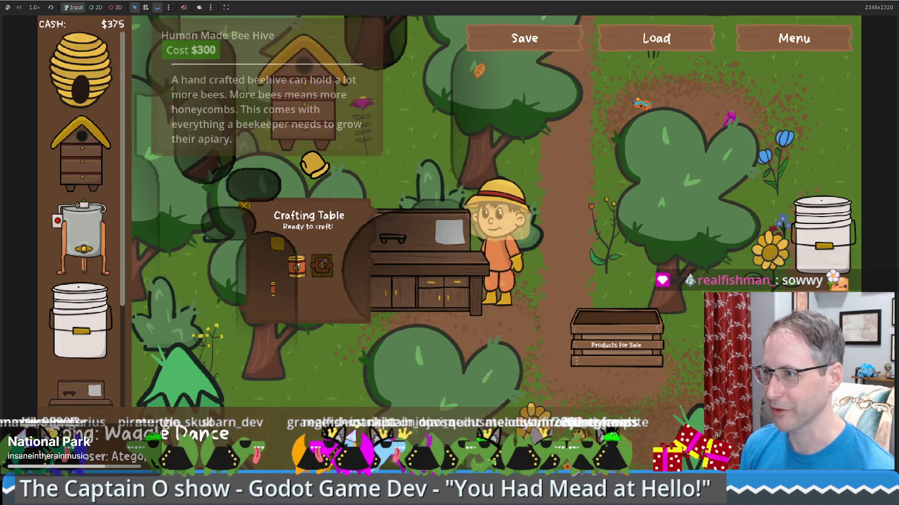
Place a Human Made Bee Hive near the top path and craft another candle.
click(608, 152)
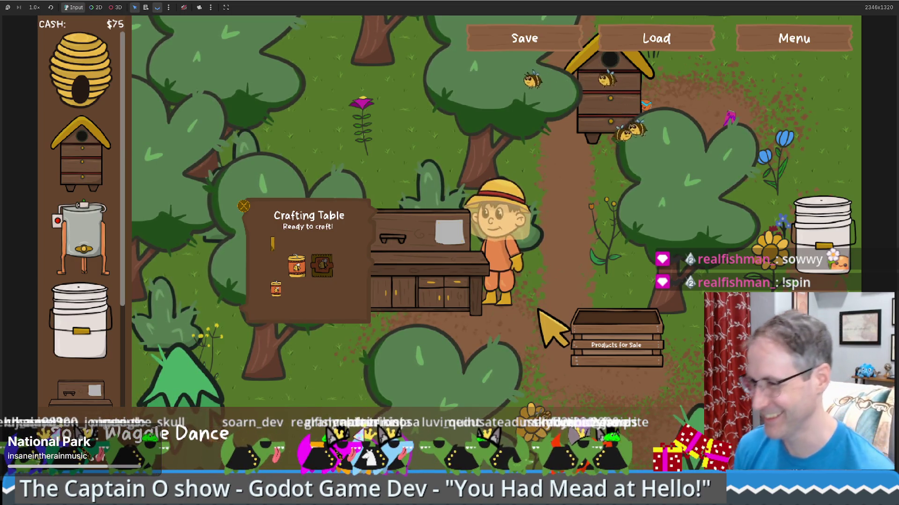
click(483, 289)
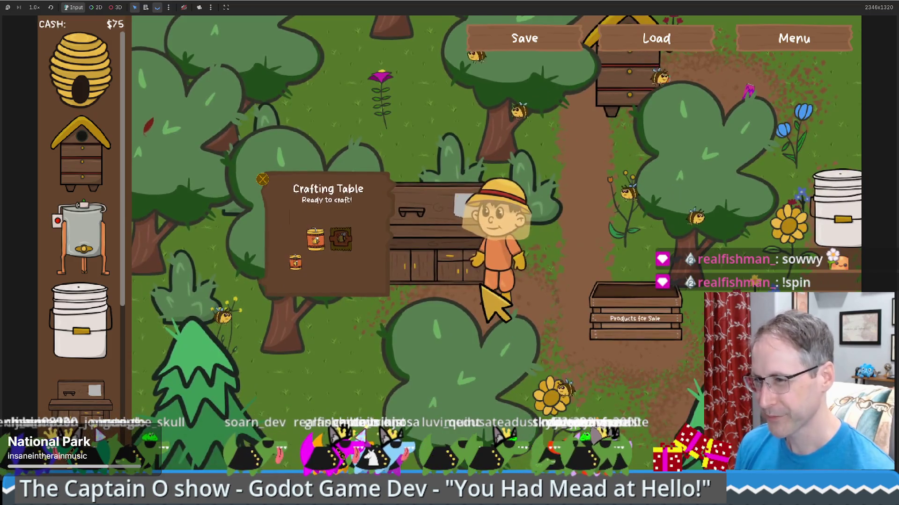
click(418, 276)
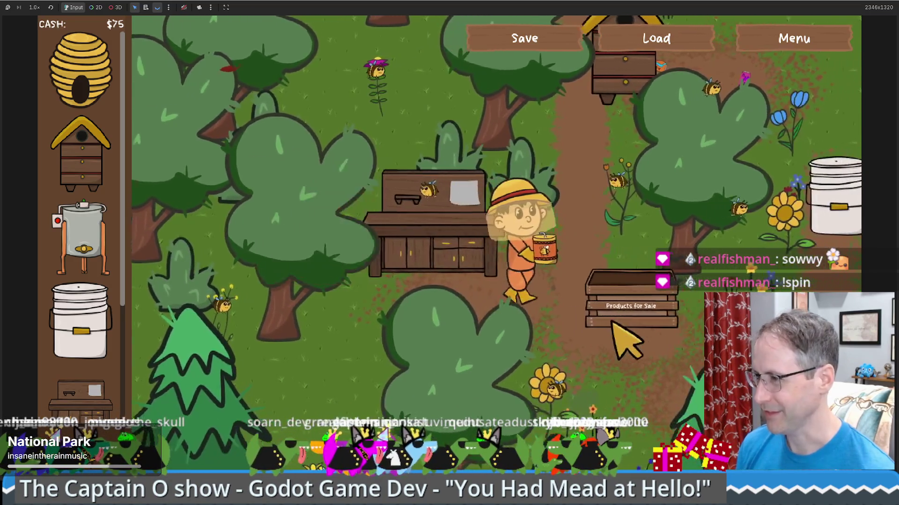
key(d)
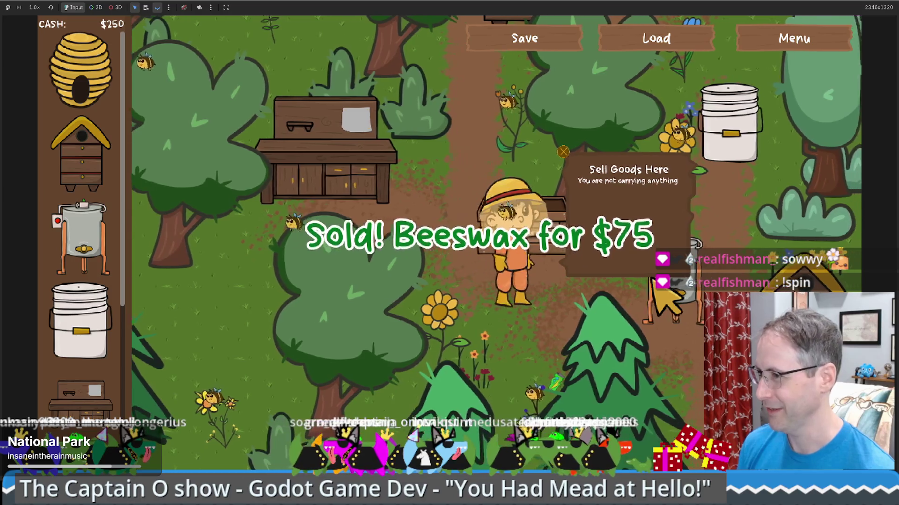
Walk past the honey extractor and sell the carried honeycomb.
key(d)
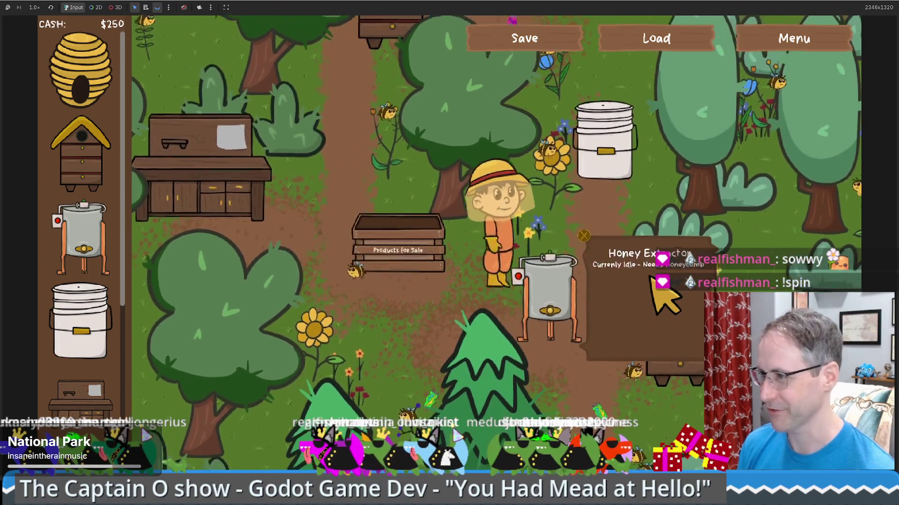
key(d+s)
key(d+s)
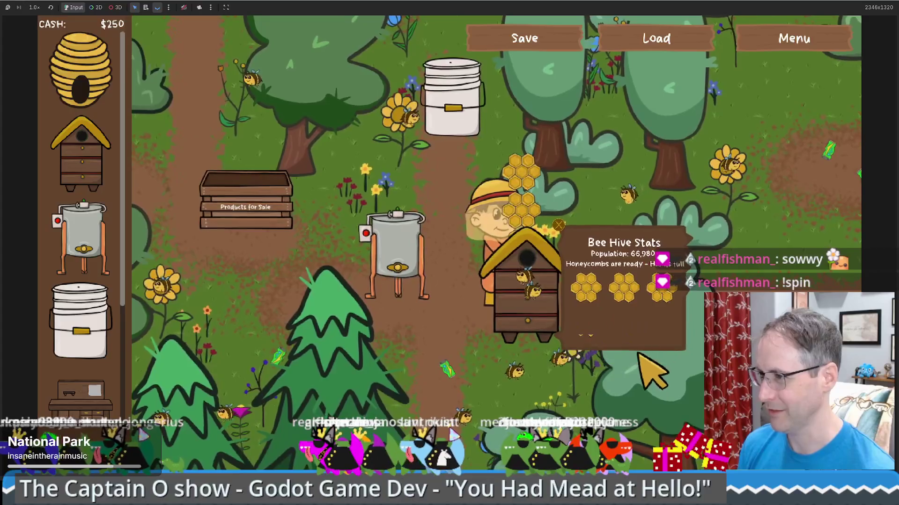
key(d)
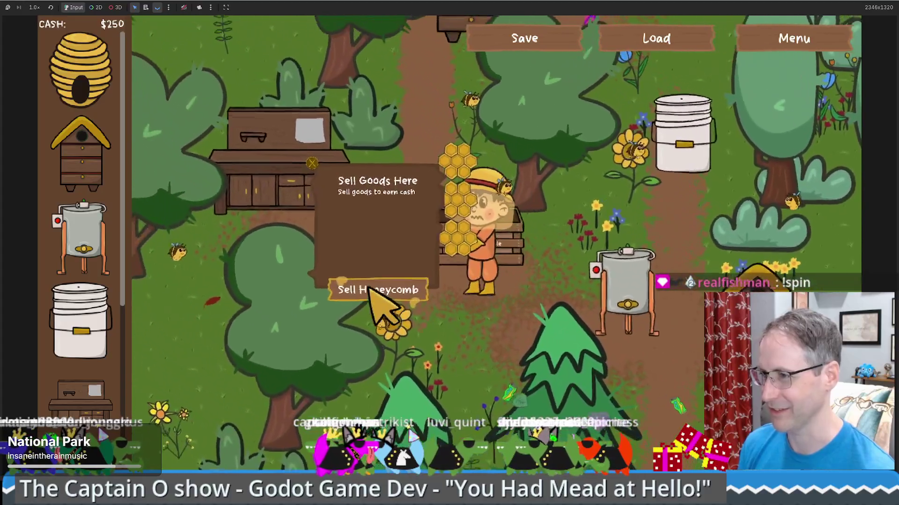
click(370, 289)
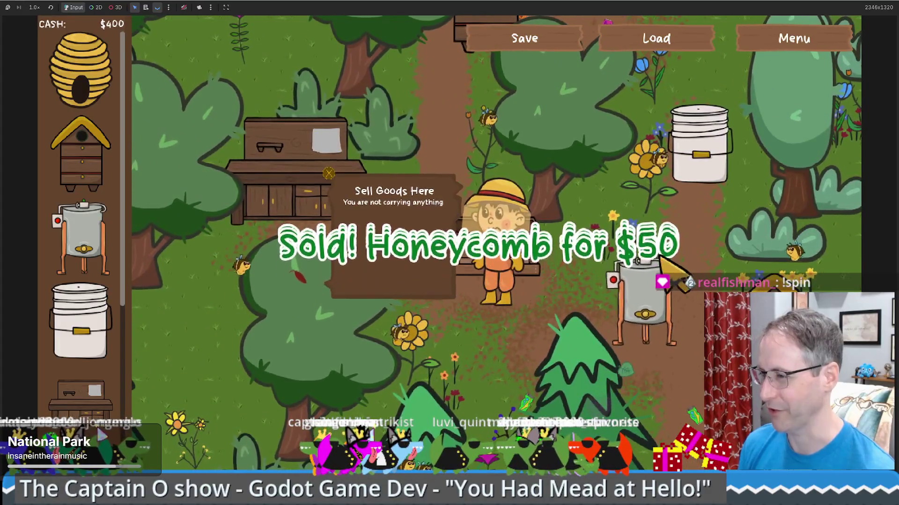
Take the finished mead from the bucket and sell it for $300.
key(d+s)
key(a+s)
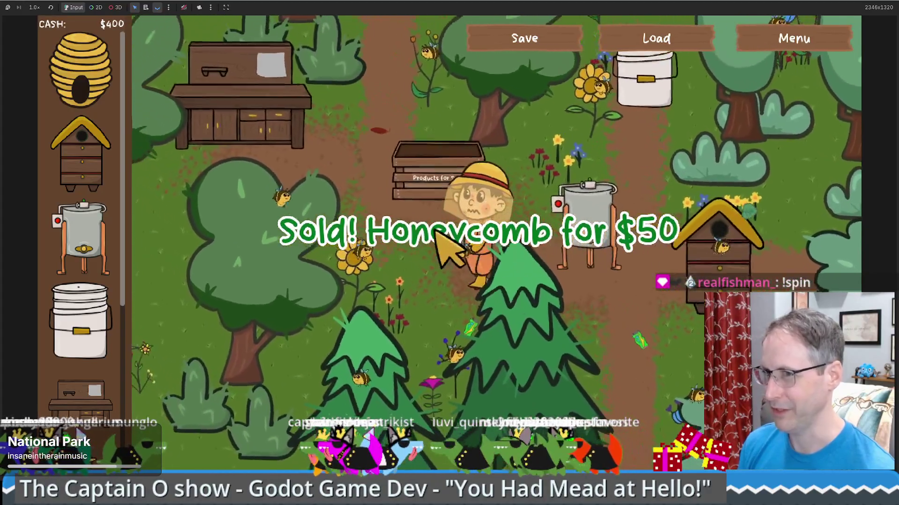
key(d+w)
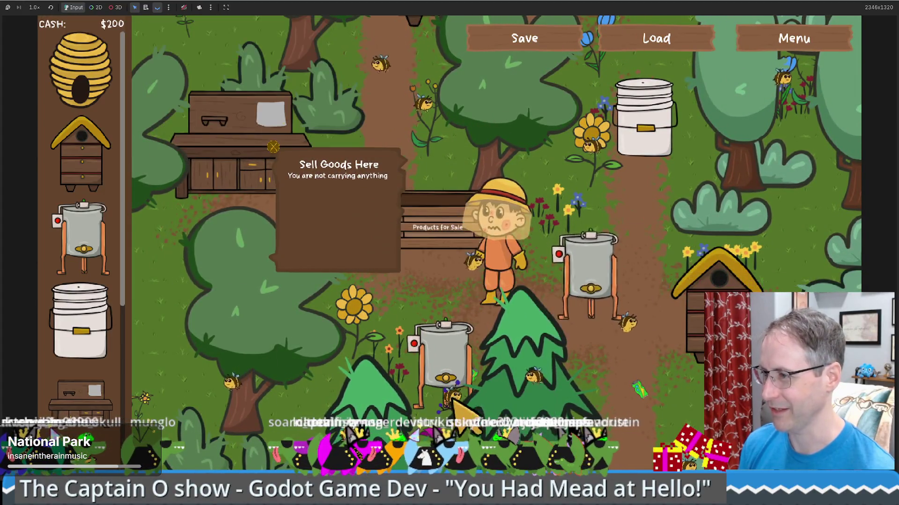
key(d+s)
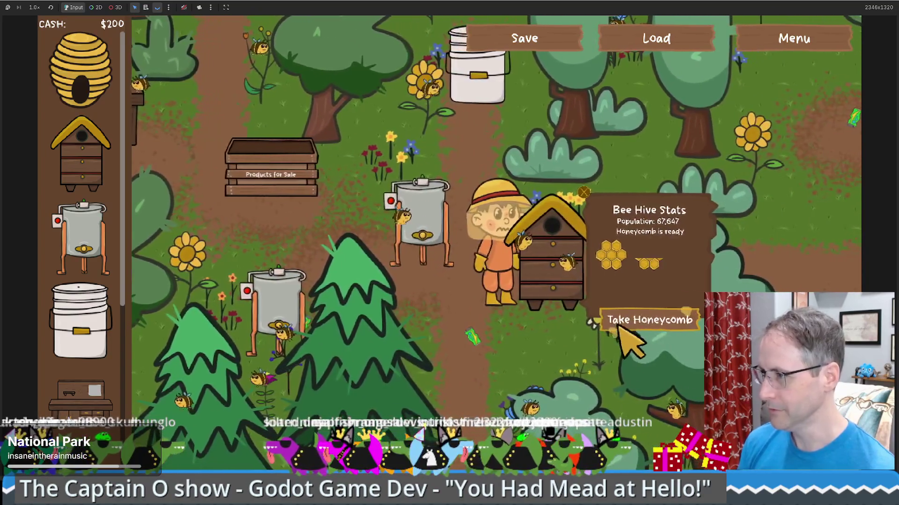
key(a)
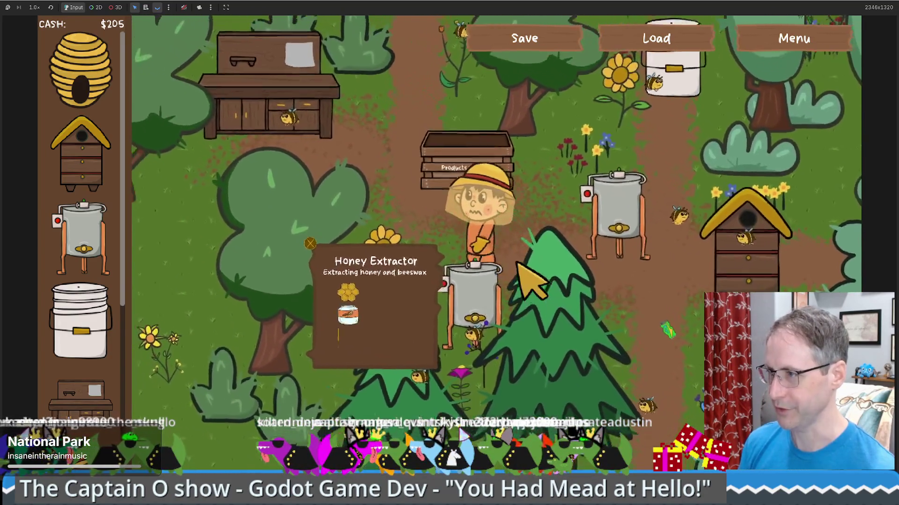
key(d+s)
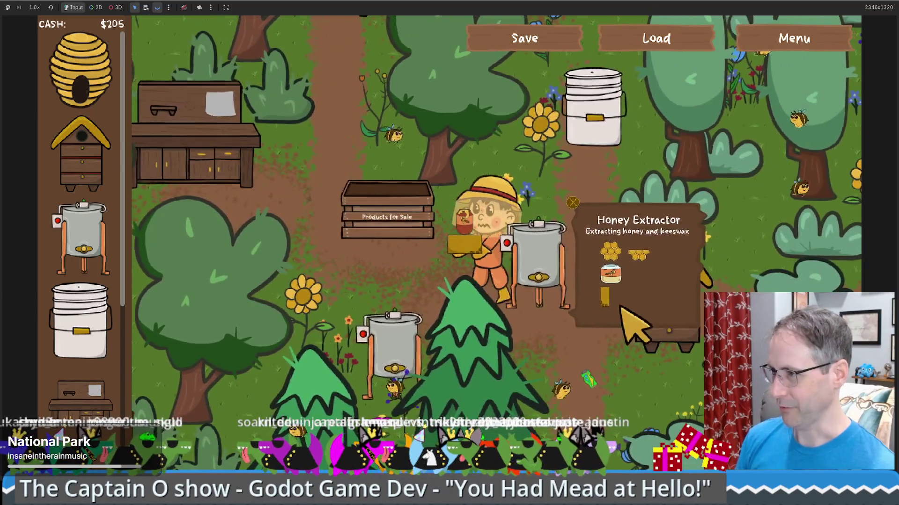
key(w+d)
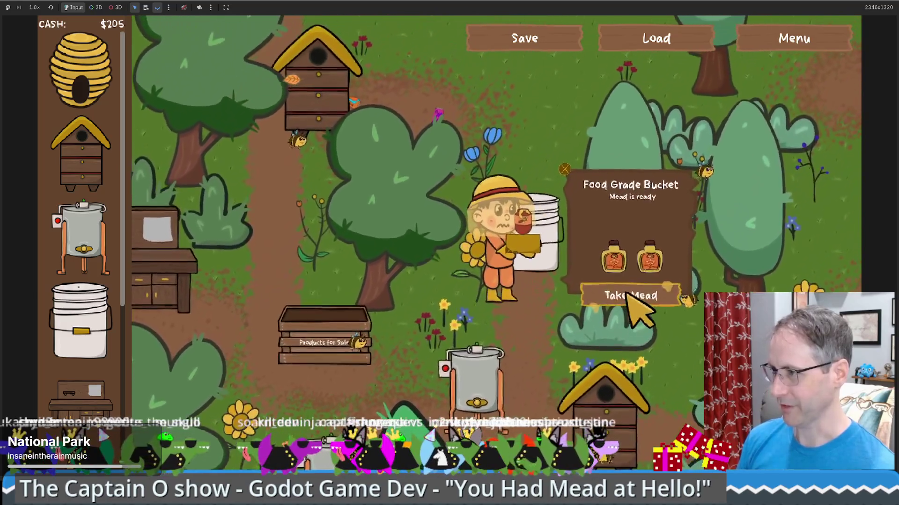
click(630, 295)
key(a+s)
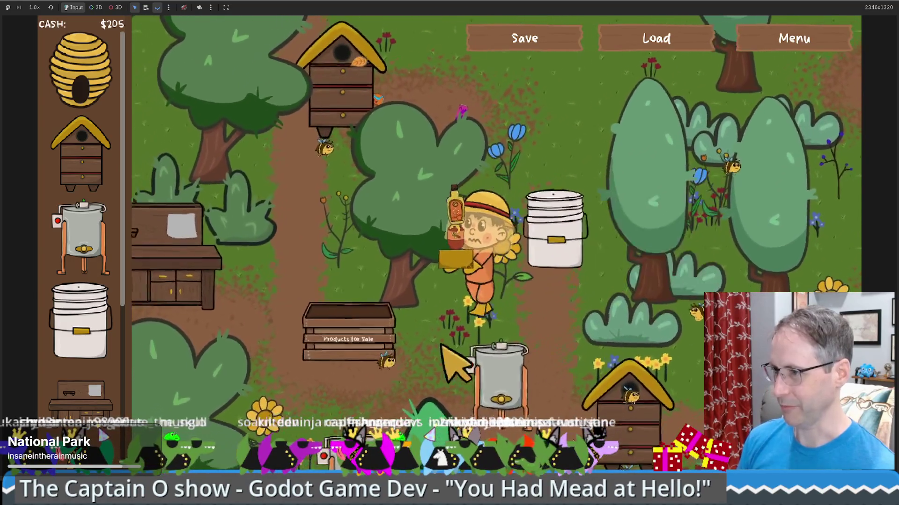
key(w)
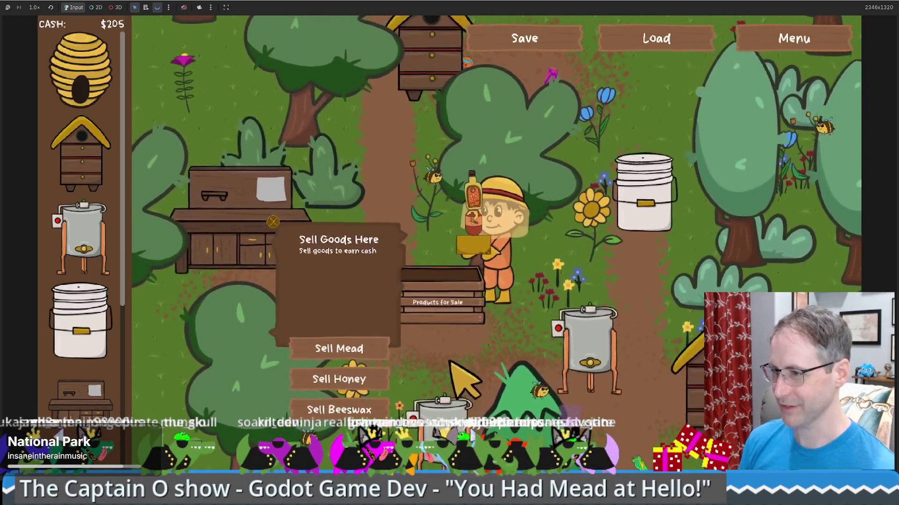
click(344, 351)
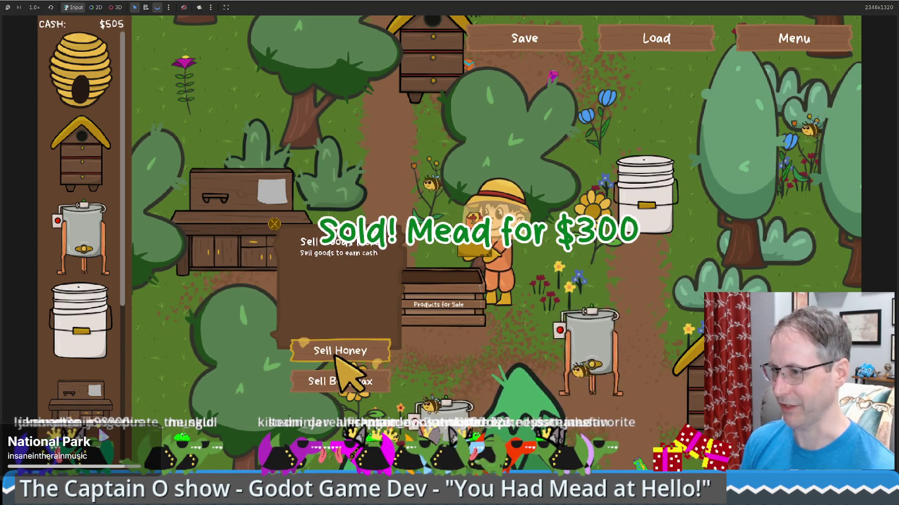
Check the beehive's stats, then collect the next batch of mead and sell it for $300.
key(s)
key(a)
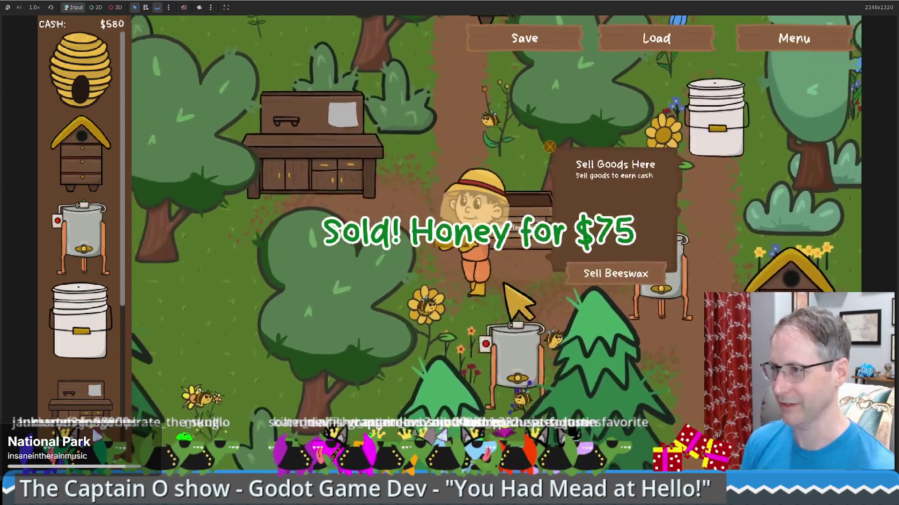
key(w)
key(w)
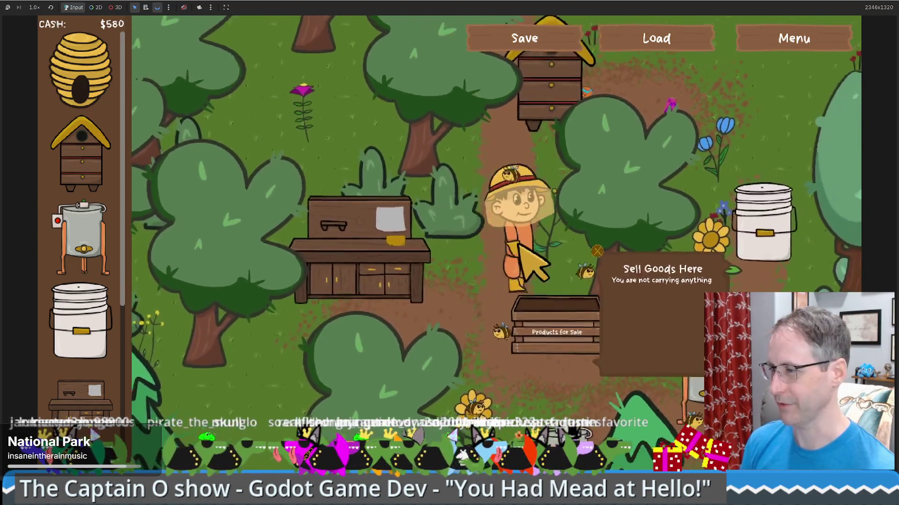
key(w)
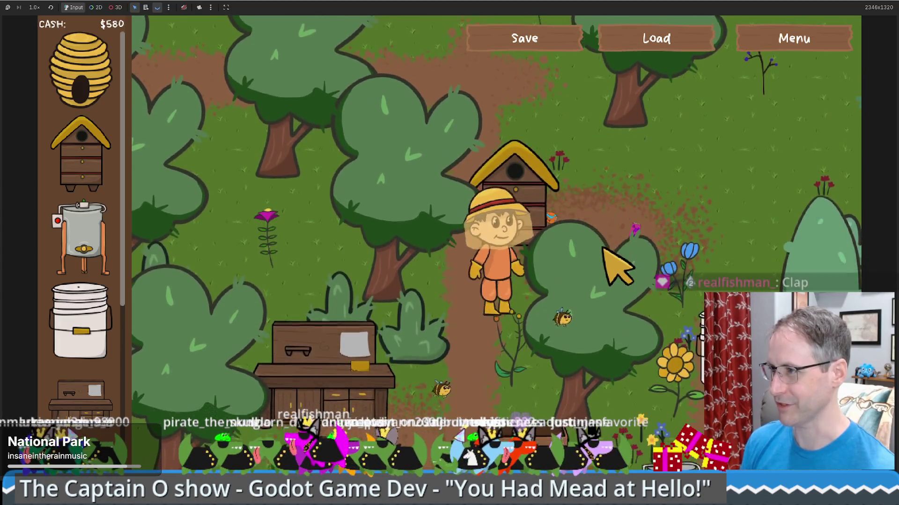
key(w)
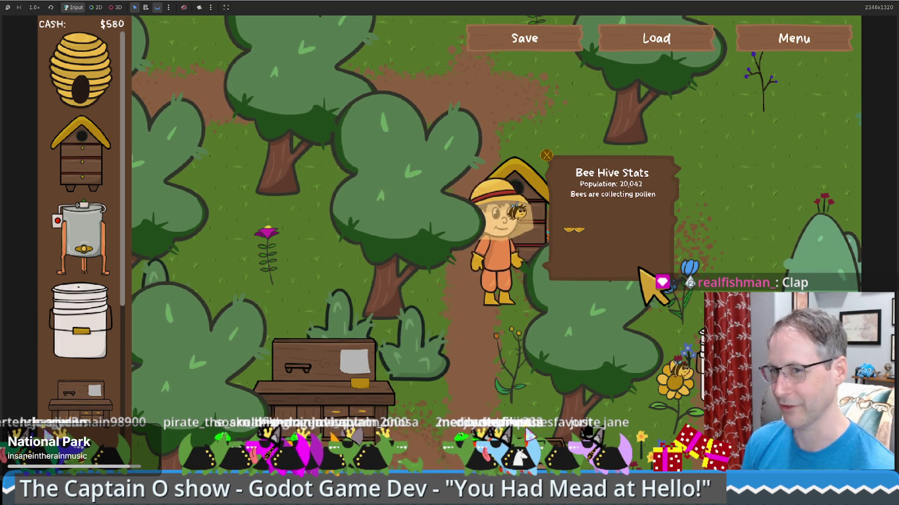
key(s)
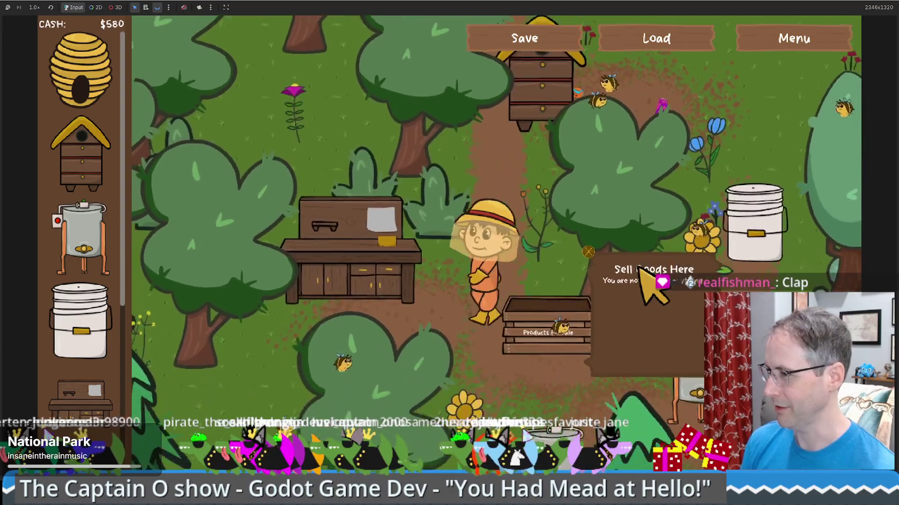
key(w)
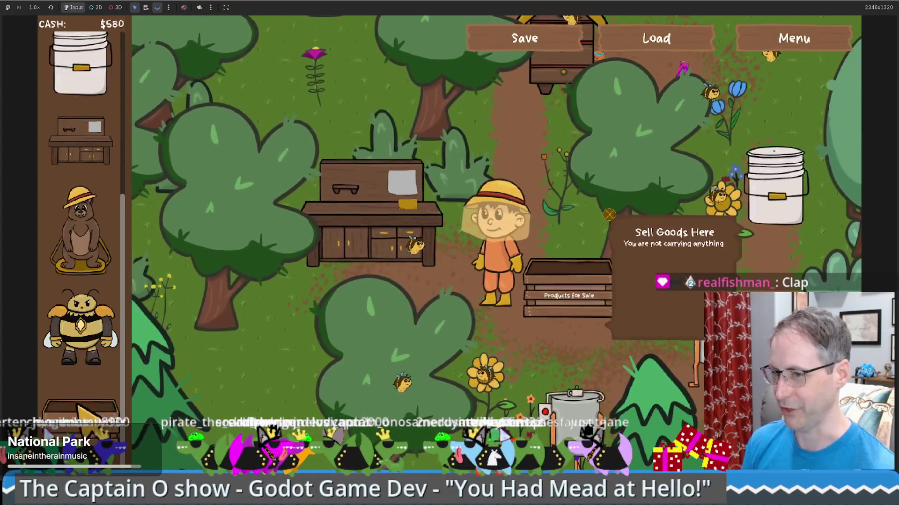
key(w)
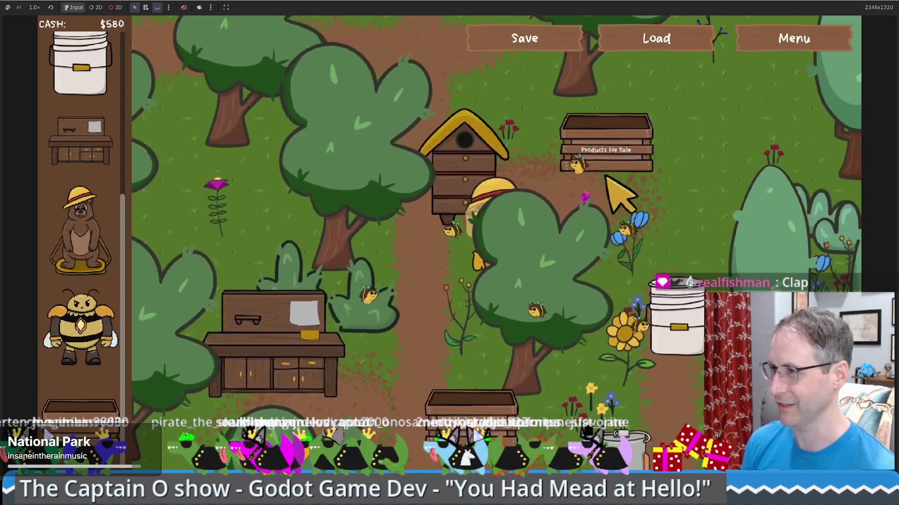
key(w)
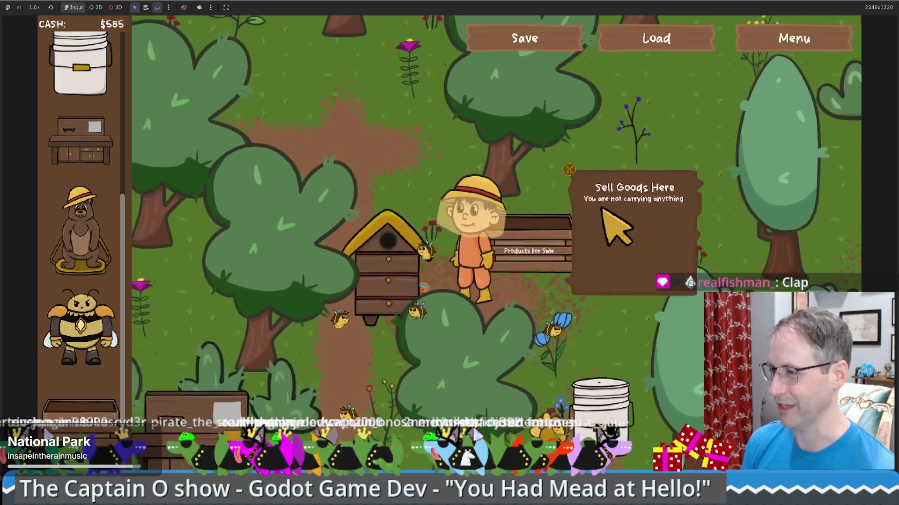
key(s)
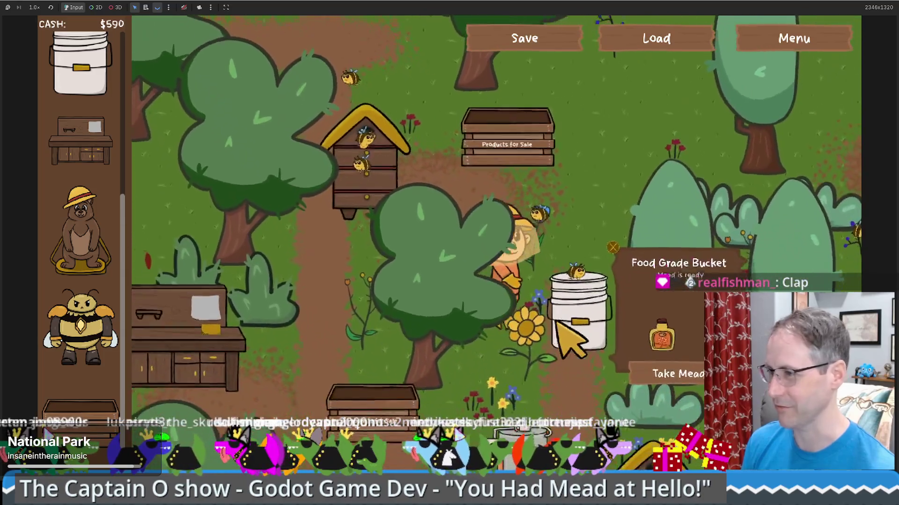
click(669, 342)
key(s)
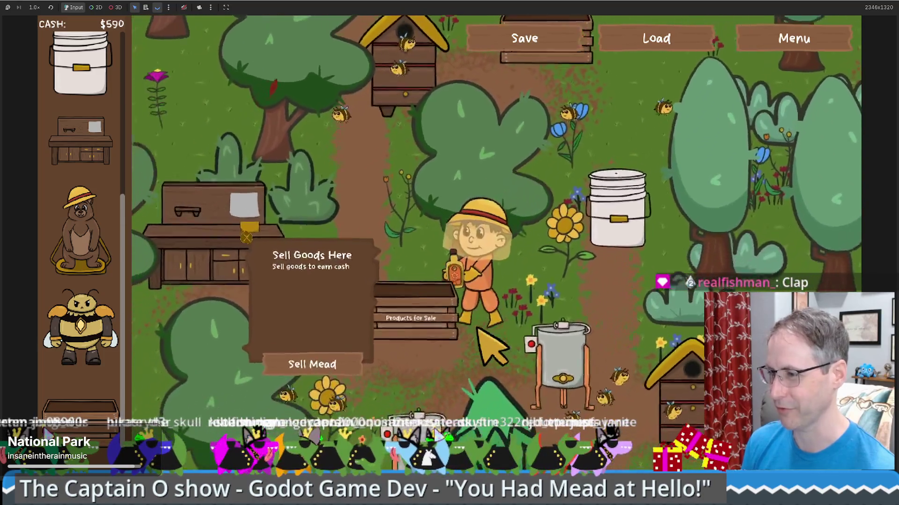
click(323, 349)
Fetch beeswax from the honey extractor and load it into the crafting table.
key(w)
key(a)
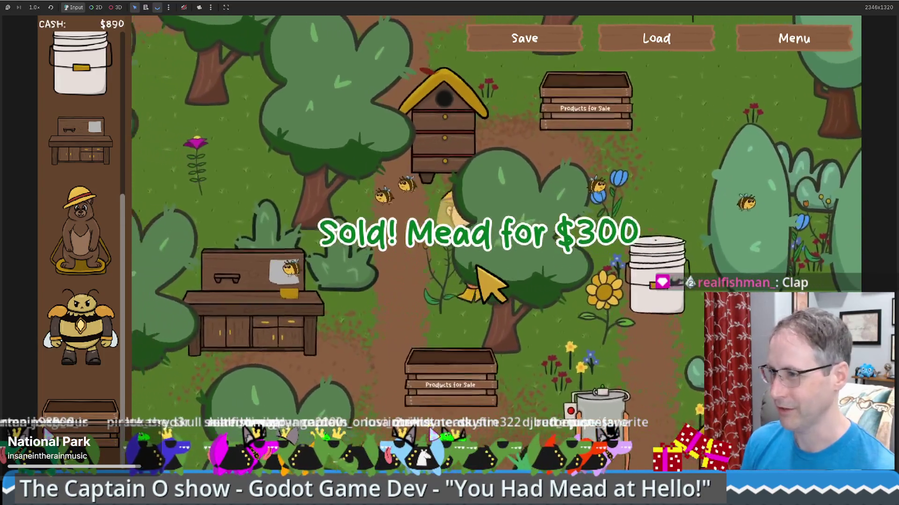
key(a)
key(s)
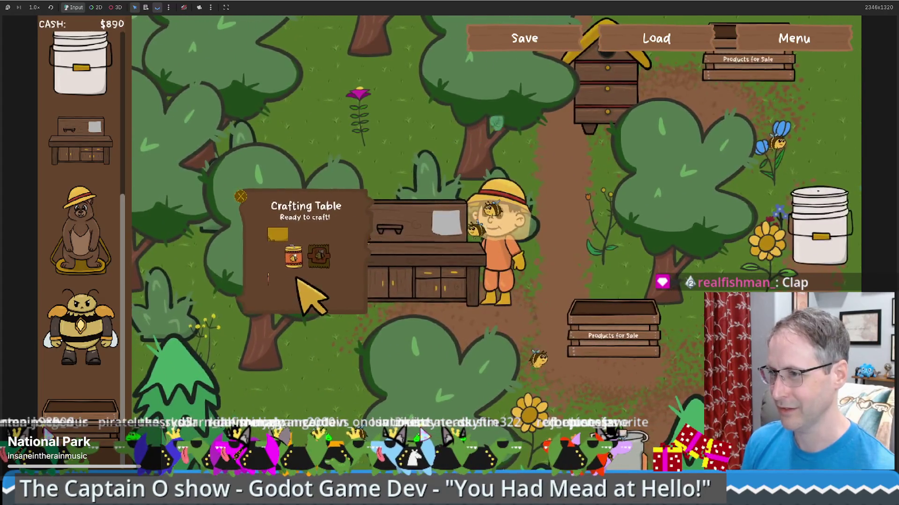
key(d)
key(s)
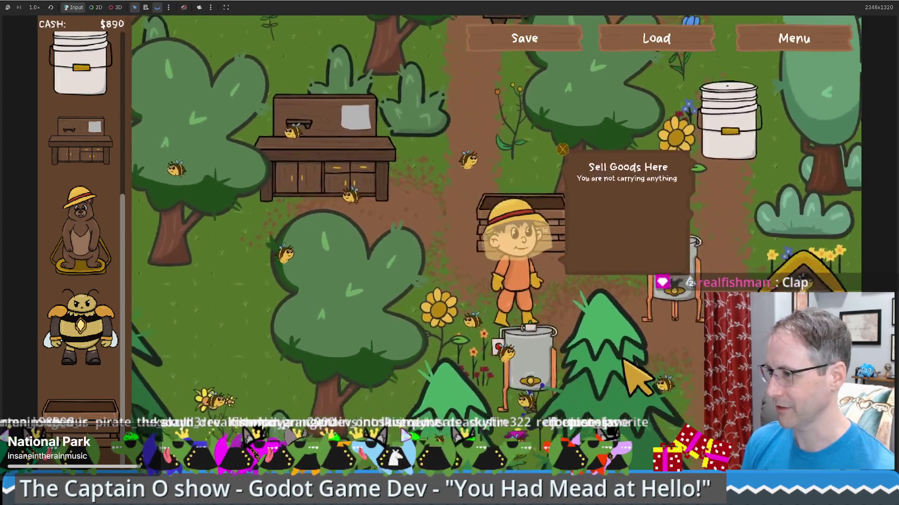
key(d)
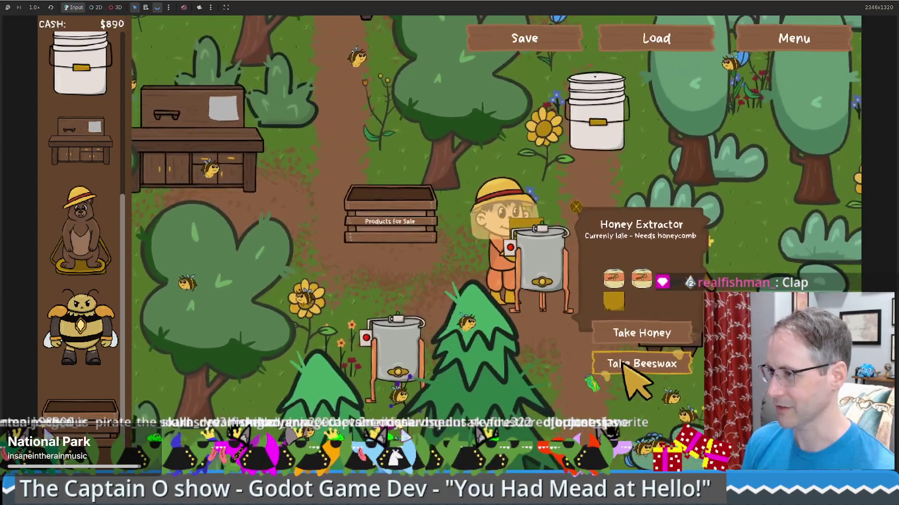
key(a)
key(w)
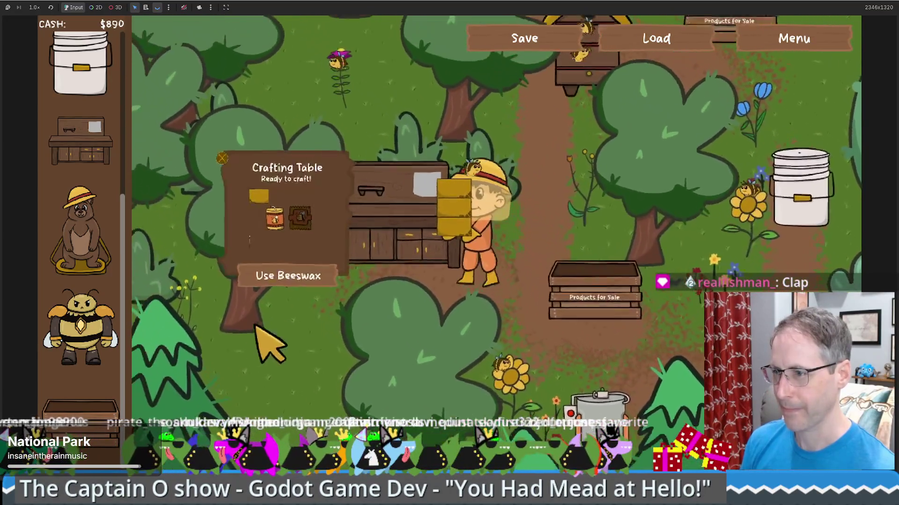
click(348, 296)
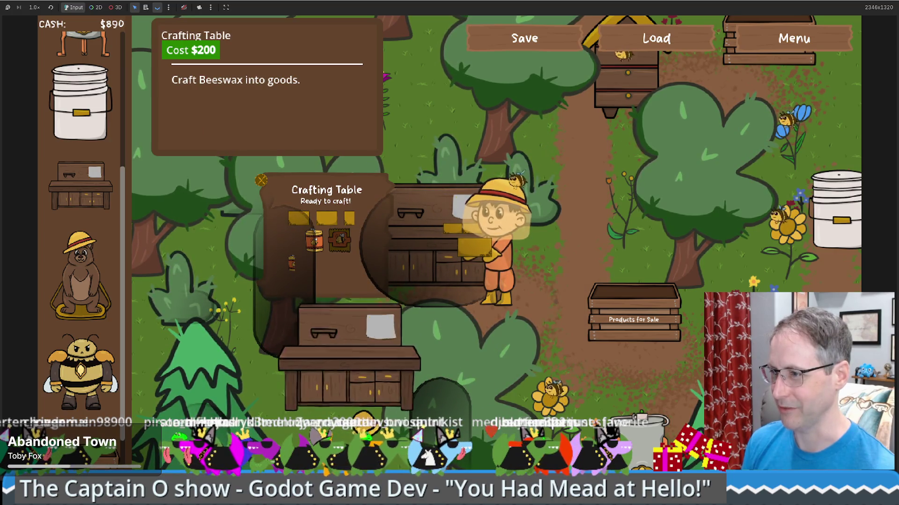
Place a second $200 crafting table, load it with beeswax, and take the candle and soap.
click(348, 353)
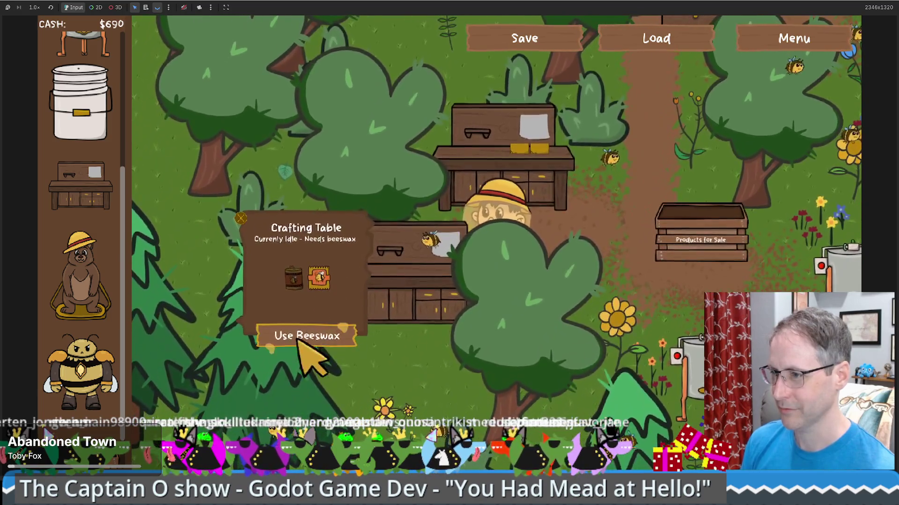
click(305, 336)
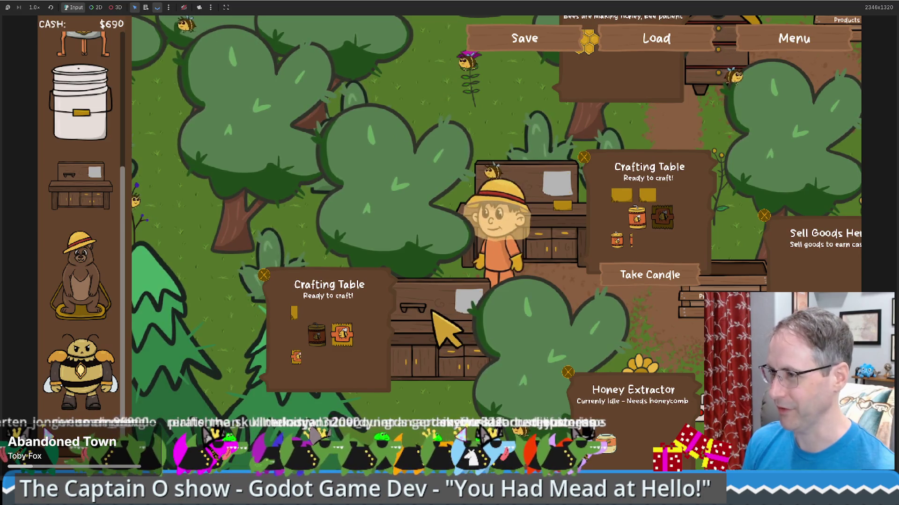
click(662, 280)
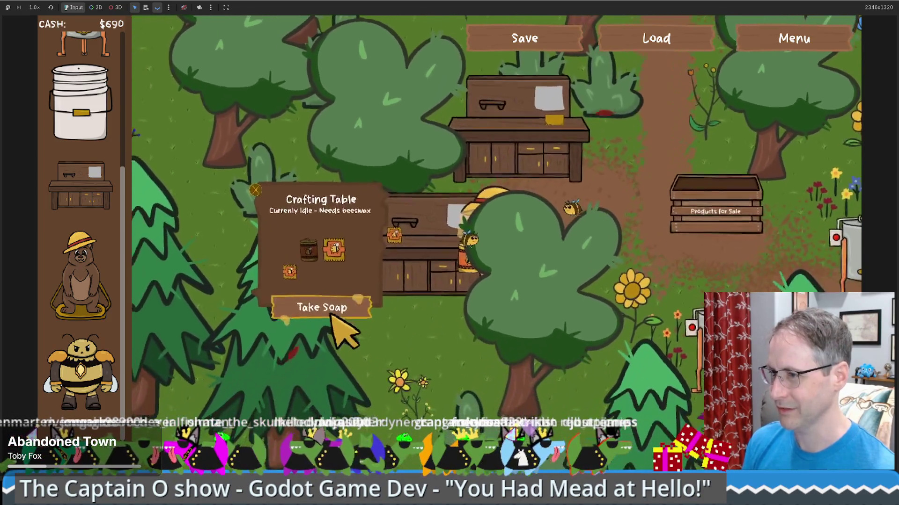
click(329, 308)
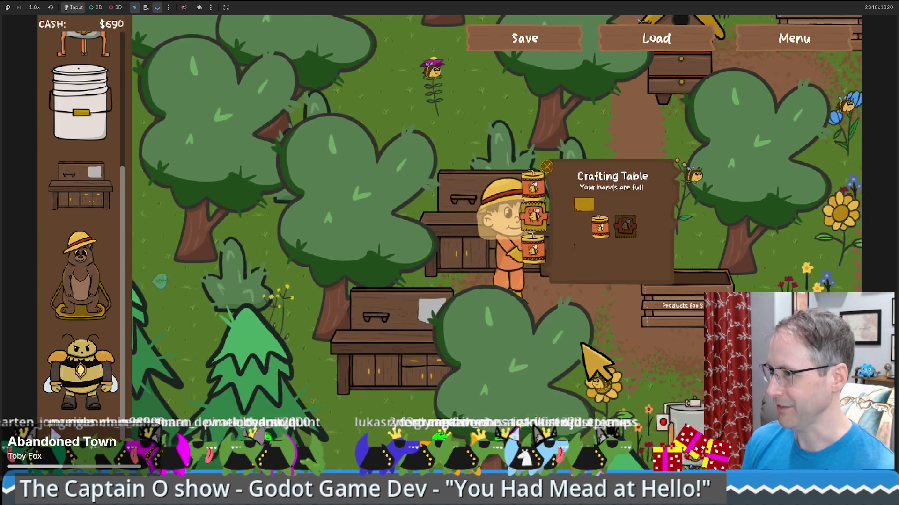
key(Right)
key(Right)
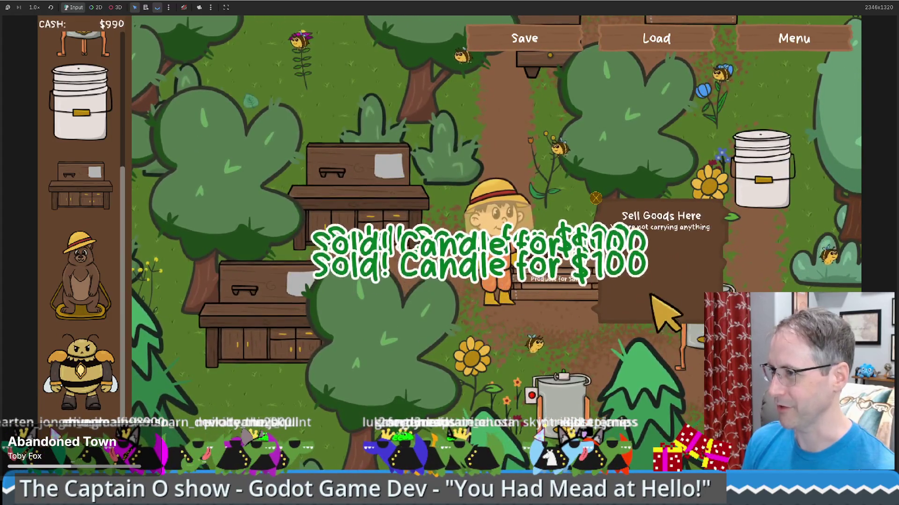
Collect honeycomb from the beehive and walk to the food-grade bucket and back.
key(Up)
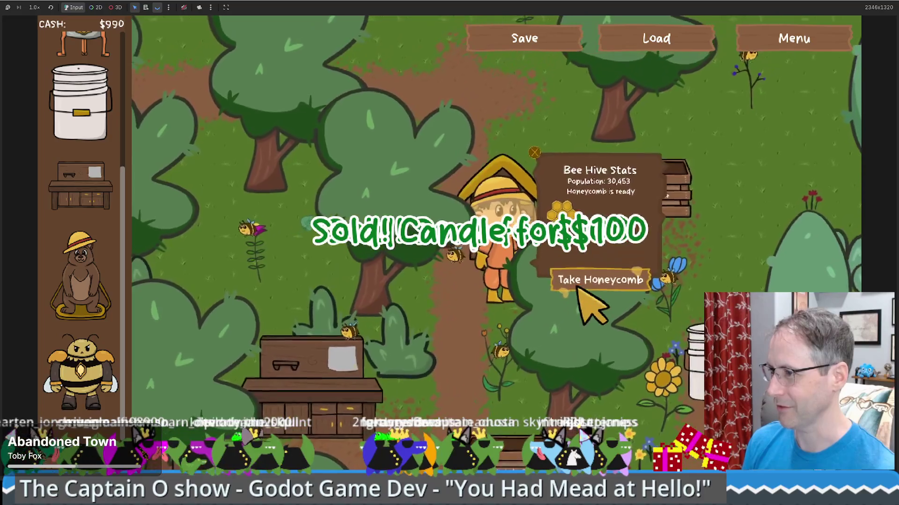
click(580, 284)
key(Down)
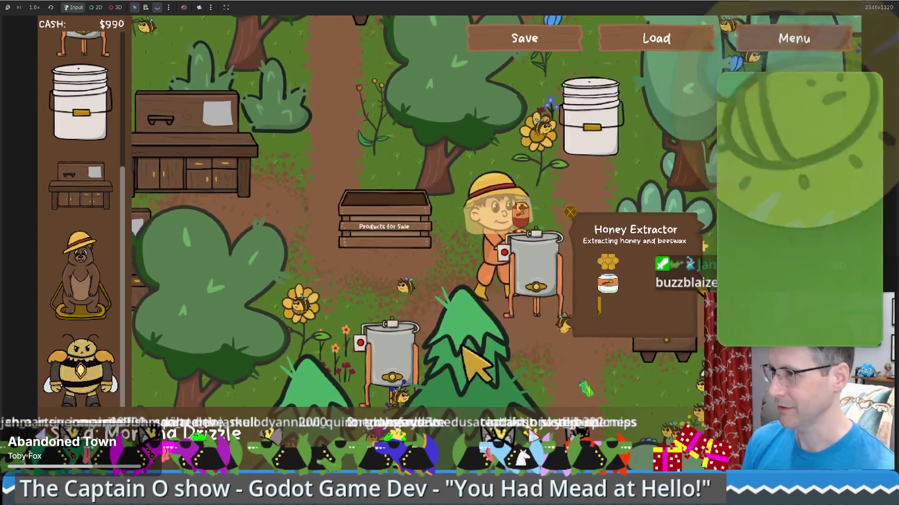
key(Up)
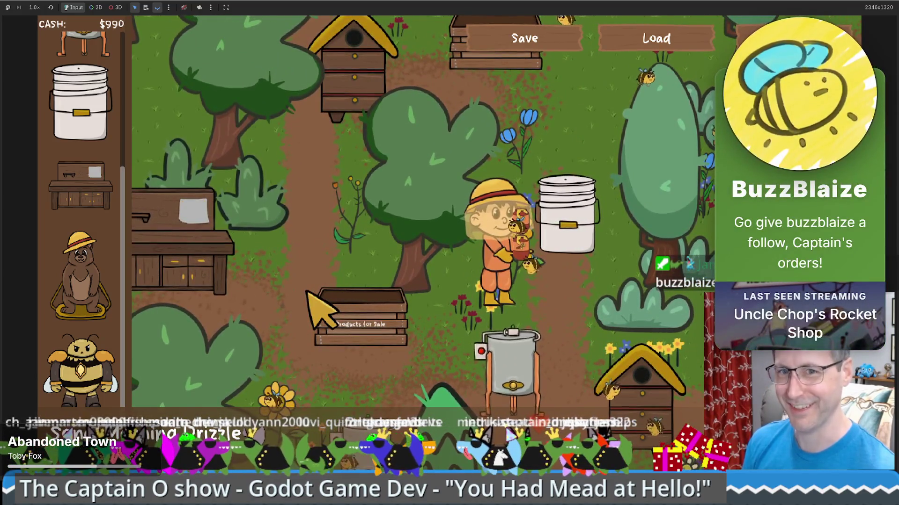
key(Up)
key(Right)
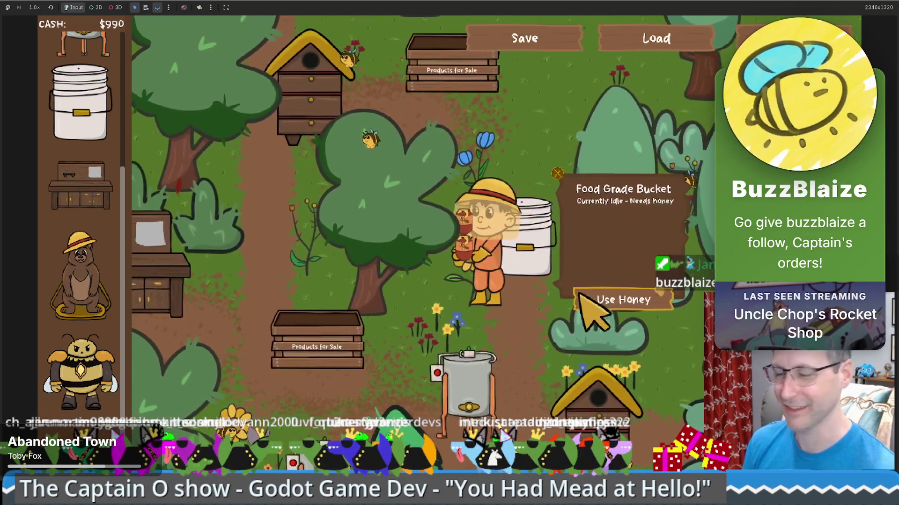
key(Down)
key(Left)
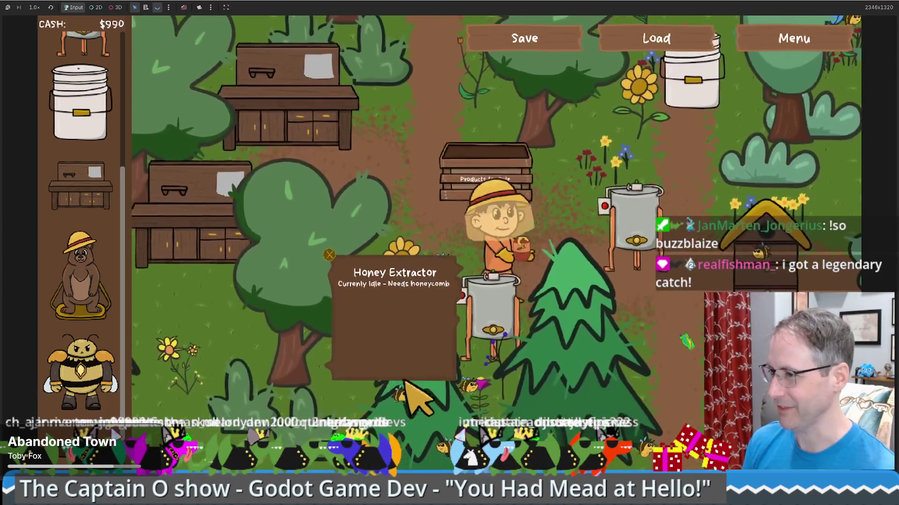
Take the honey from the ready extractor and carry it down-left toward the forest.
key(Up)
key(Right)
key(Up)
key(Right)
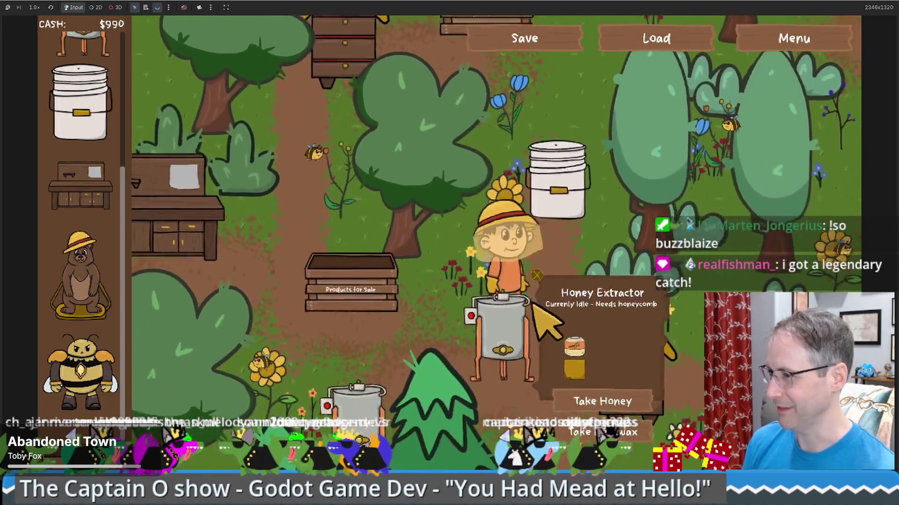
key(Down)
key(Right)
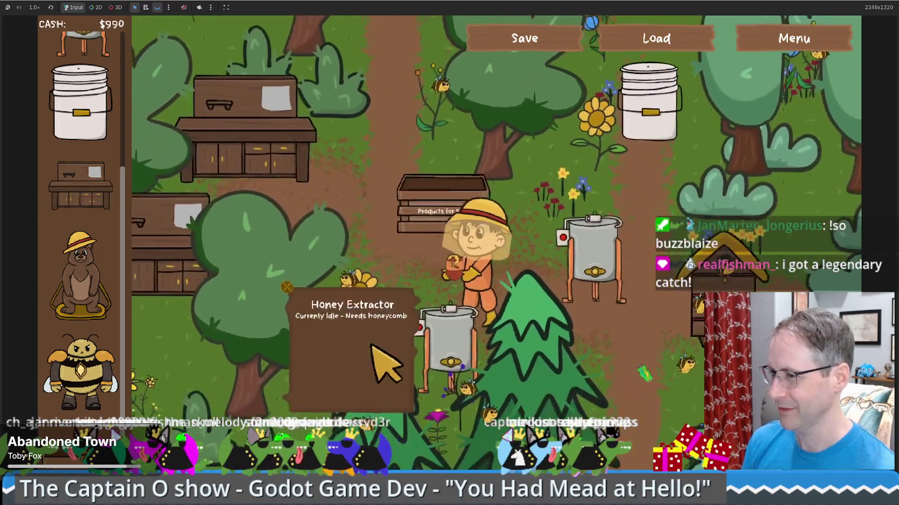
key(Down)
key(Left)
key(Down)
key(Left)
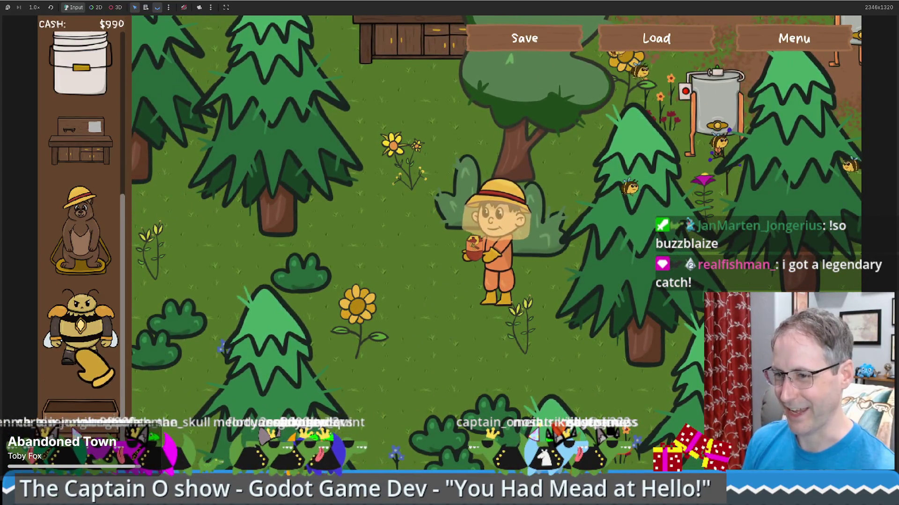
Walk the beekeeper past the honey extractor to check the beehive's stats.
scroll(93, 367, up, 3)
scroll(79, 210, down, 6)
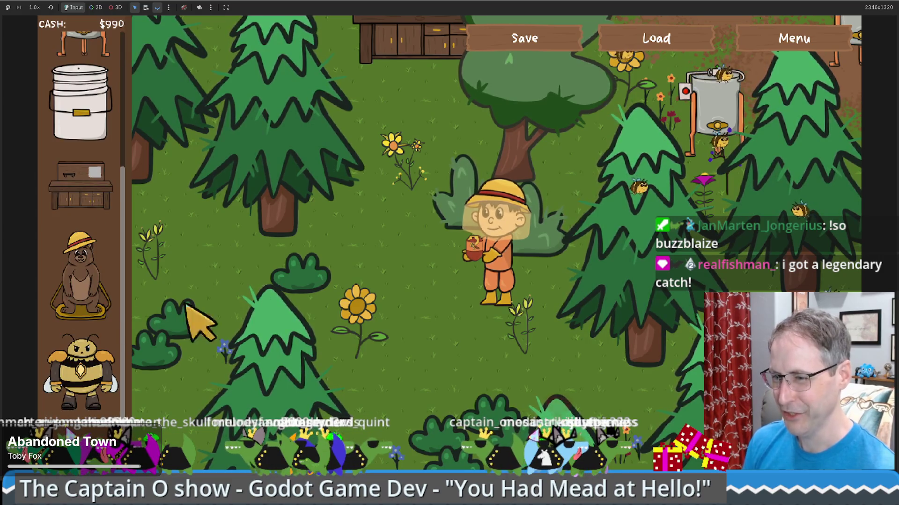
key(Right)
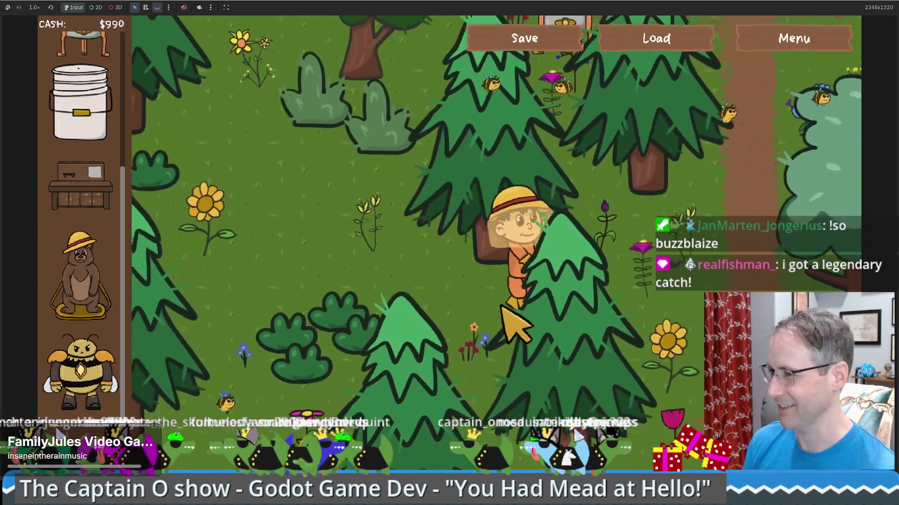
key(Up)
key(Right)
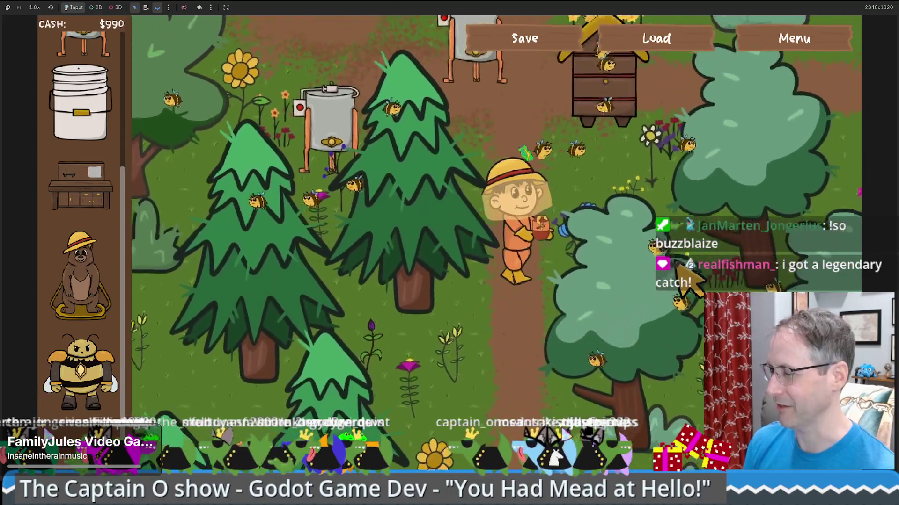
key(Up)
key(Right)
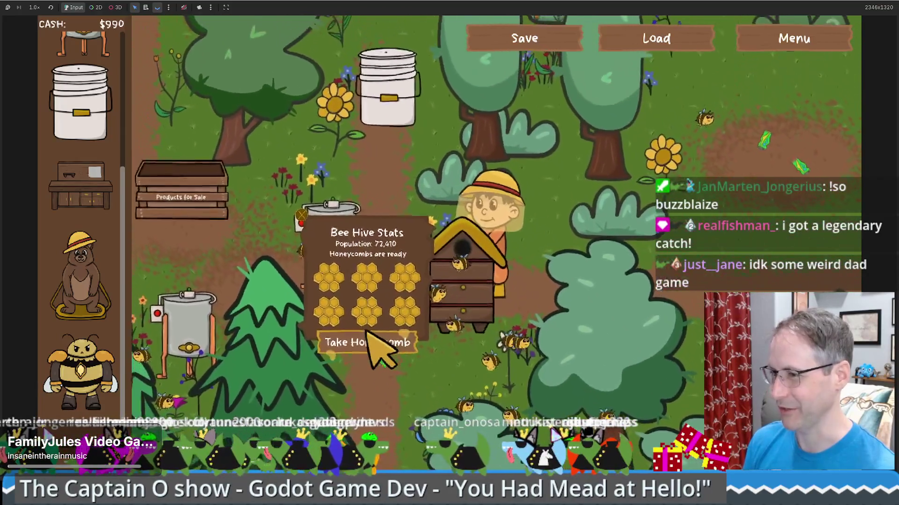
key(Left)
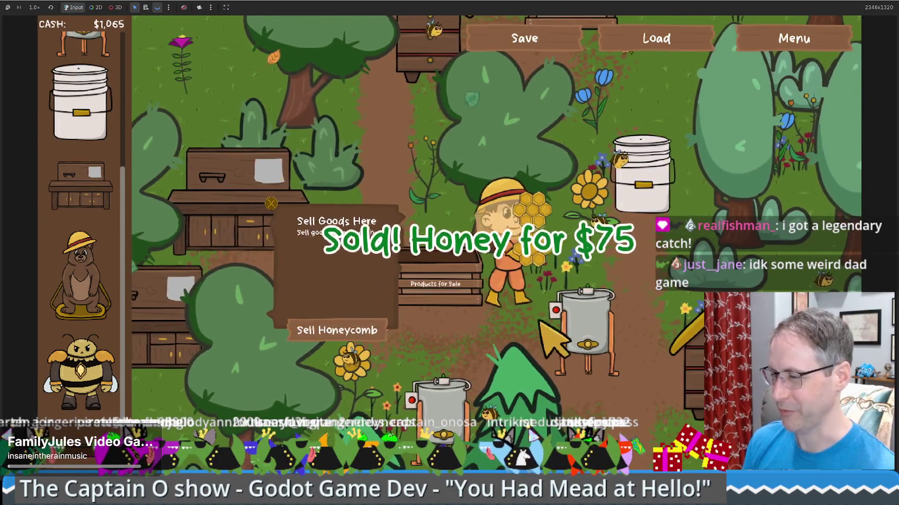
Sell the honey for $75, bringing cash to $1,065, then visit the crafting table.
key(Right)
key(Down)
key(Right)
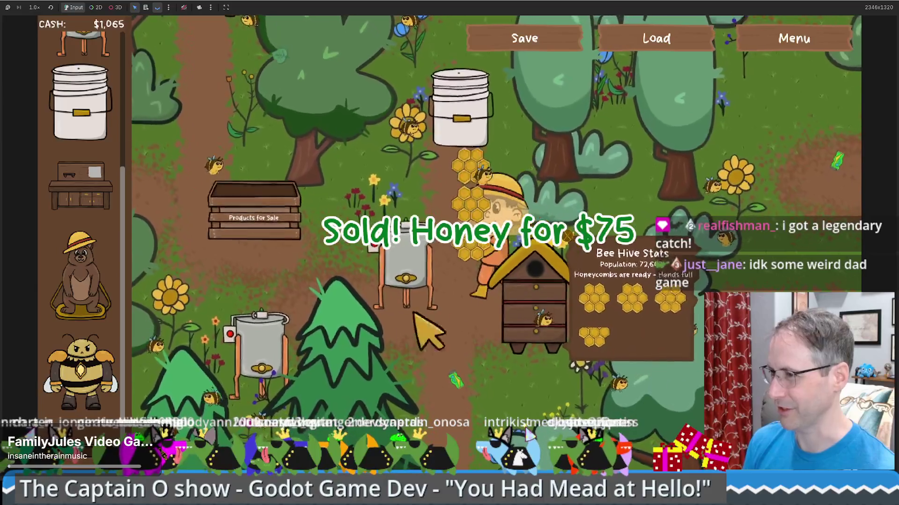
key(Up)
key(Left)
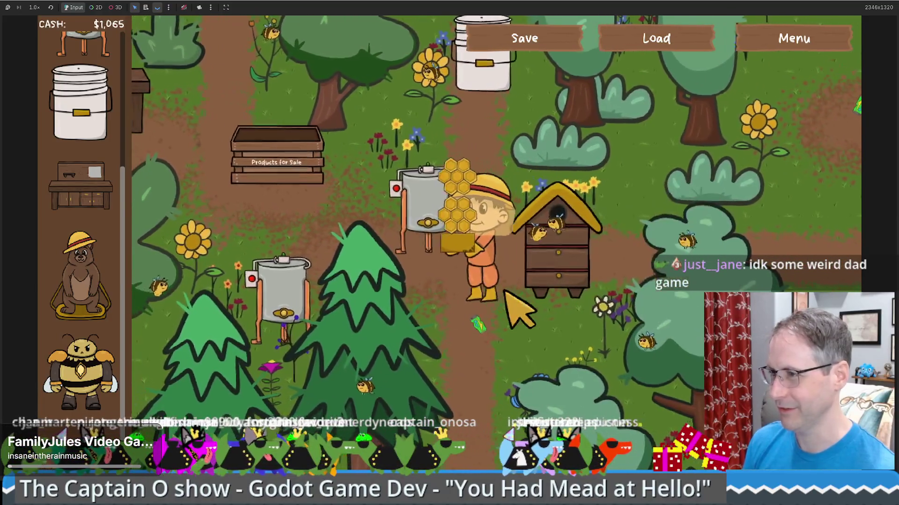
key(Up)
key(Left)
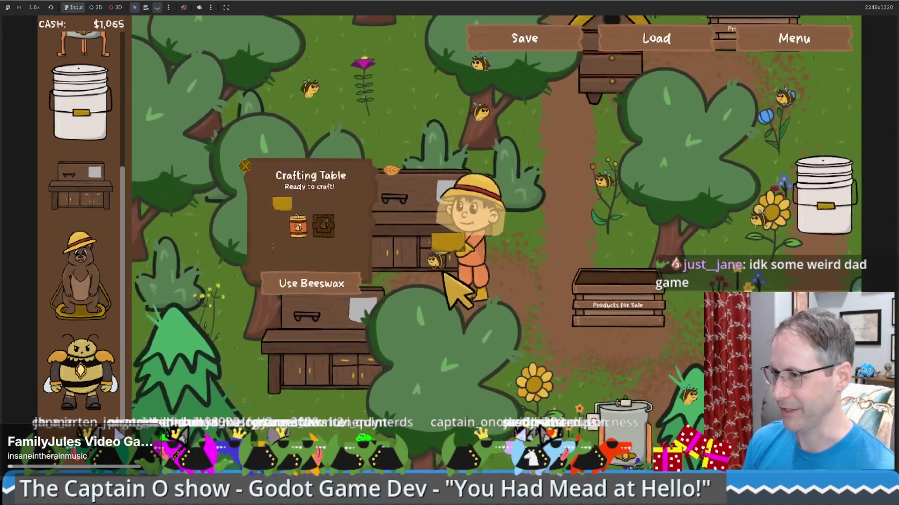
key(Down)
key(Right)
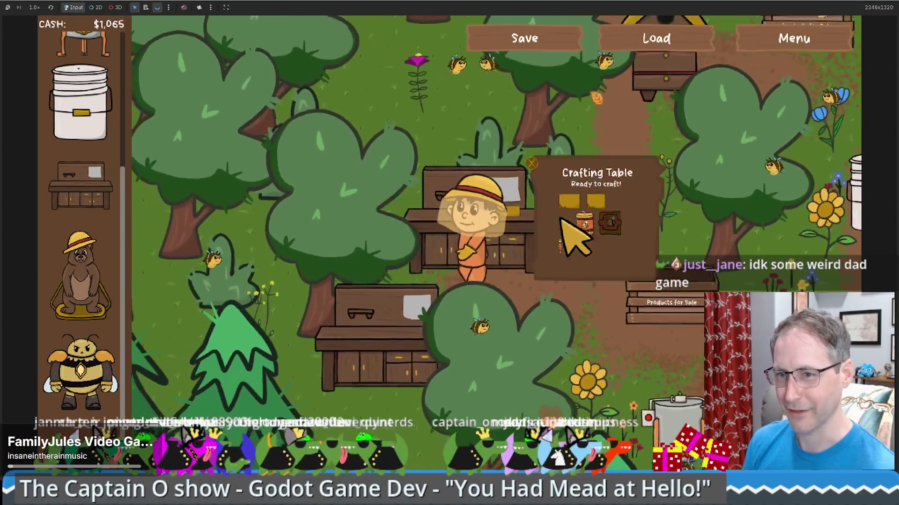
key(Down)
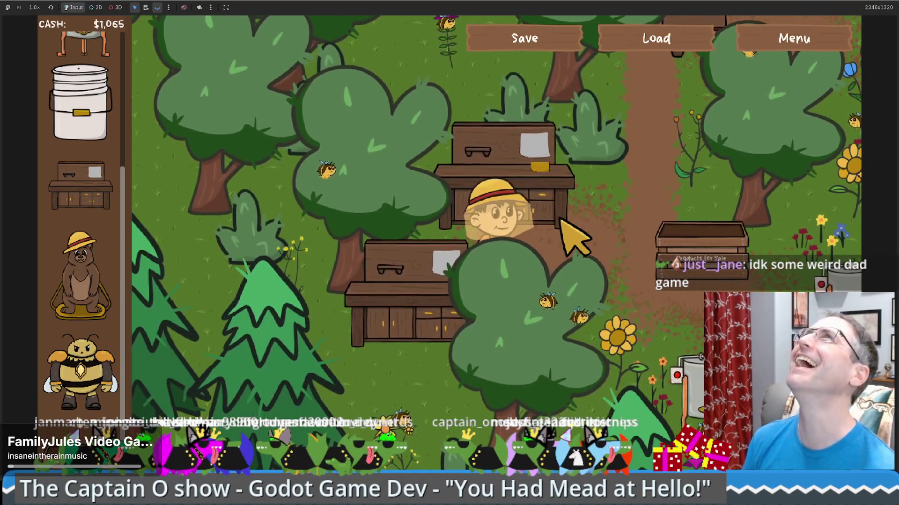
key(Up)
key(Left)
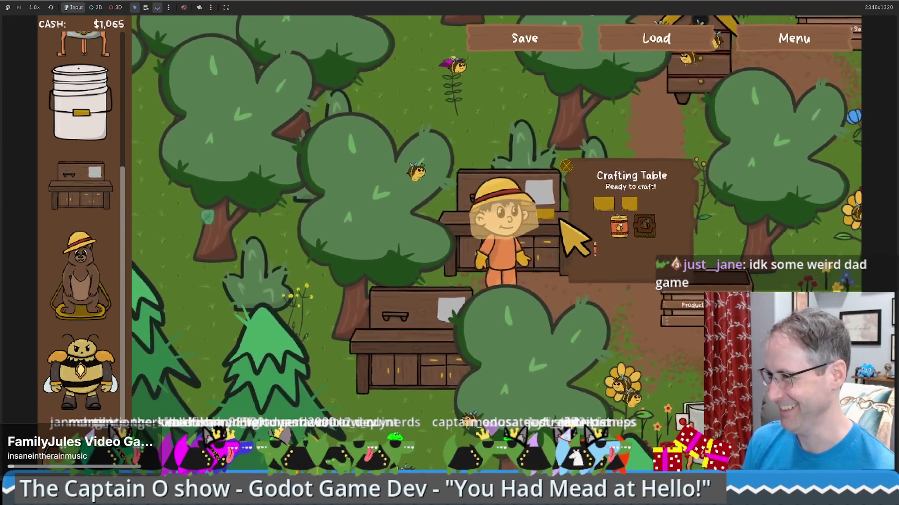
key(Right)
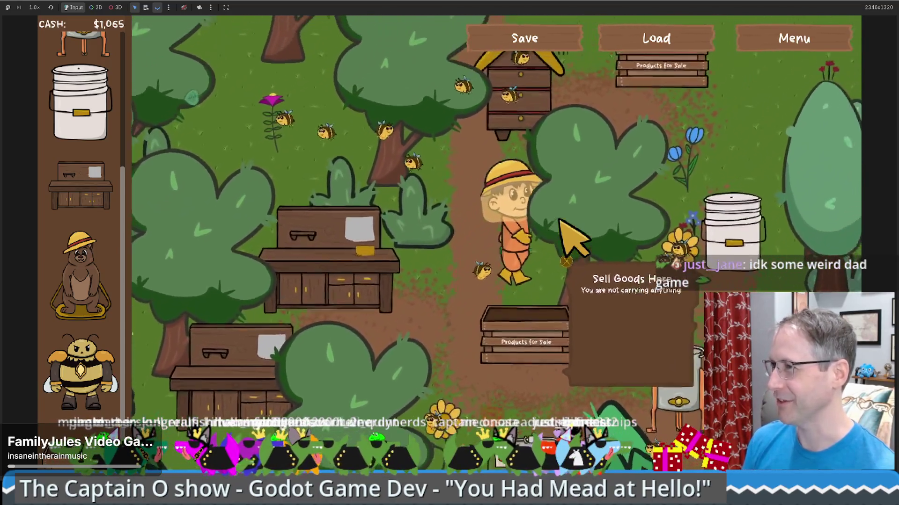
key(Right)
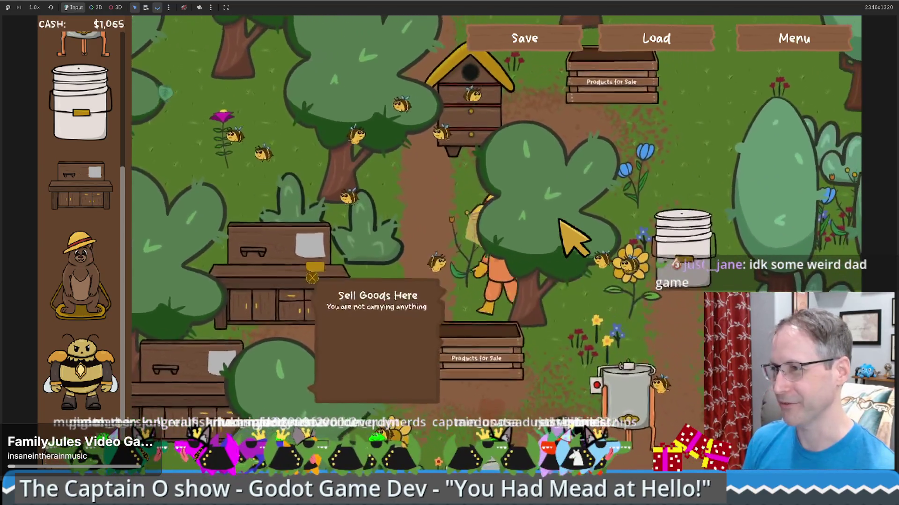
Buy the $1,000 Bear Statue and place it near the food-grade bucket.
key(Up)
key(Right)
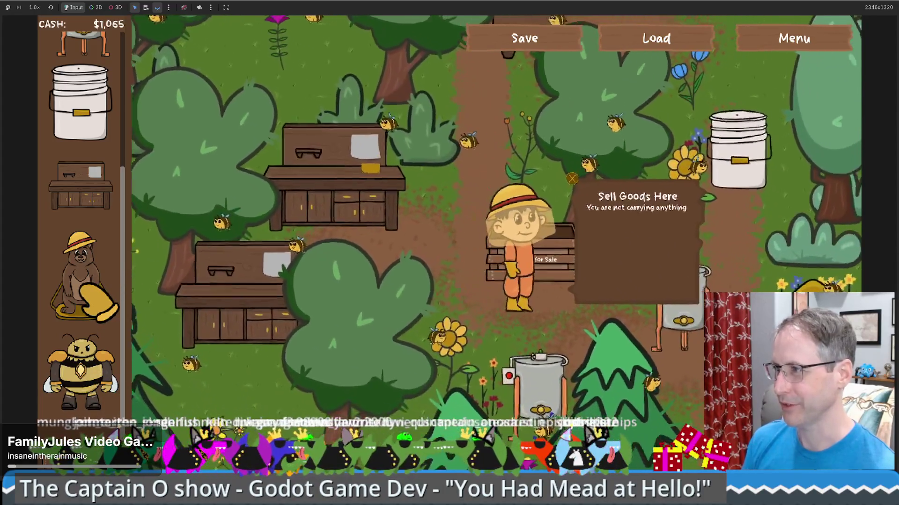
key(Up)
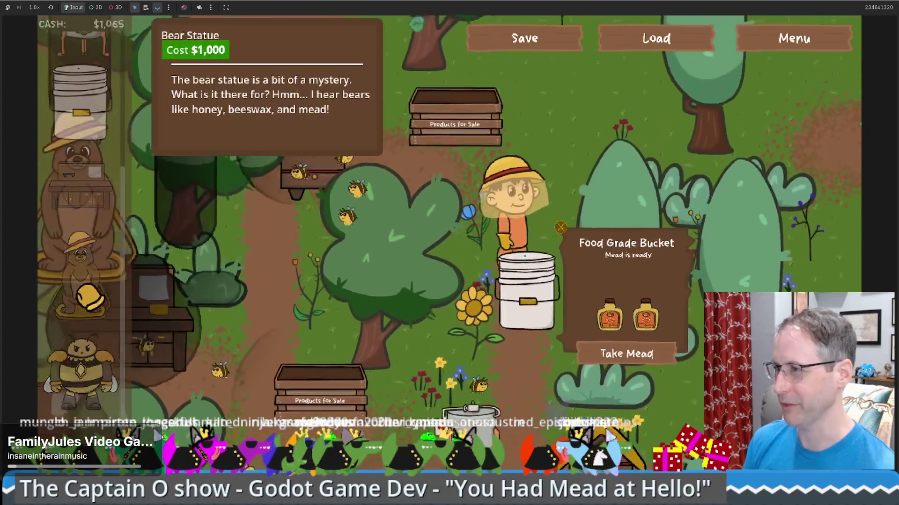
drag(82, 288, 569, 209)
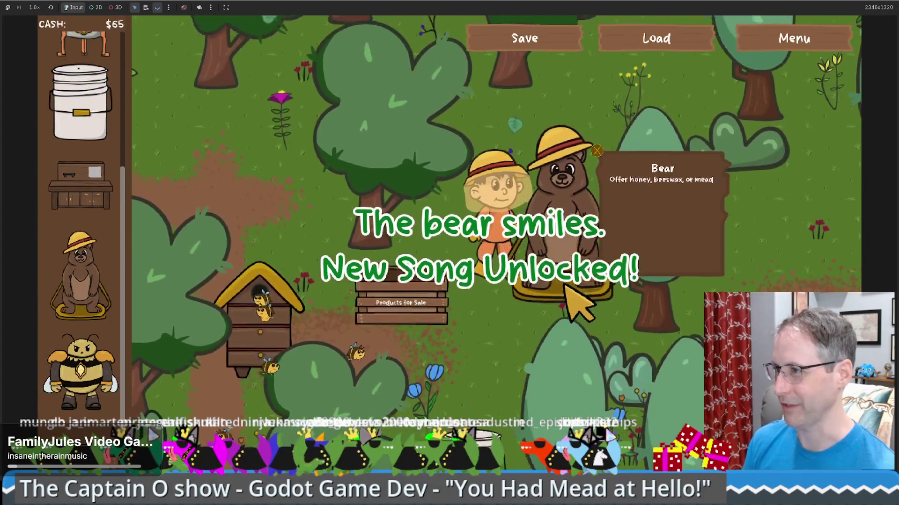
key(Up)
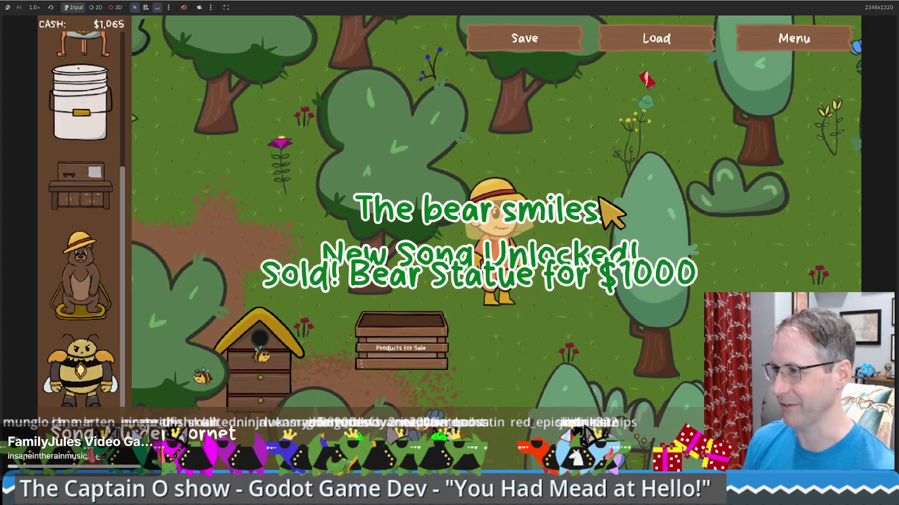
Walk around the bear statue and down to the bucket to collect mead.
key(Down)
key(Left)
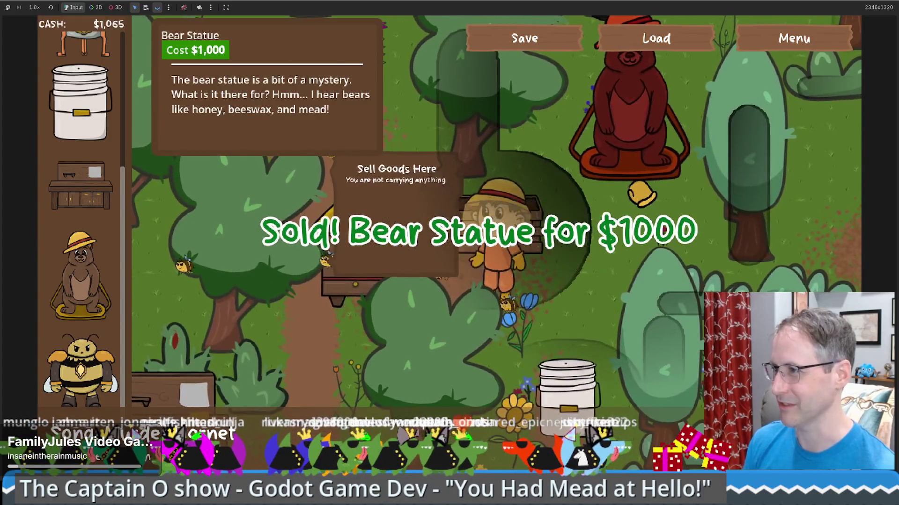
key(Up)
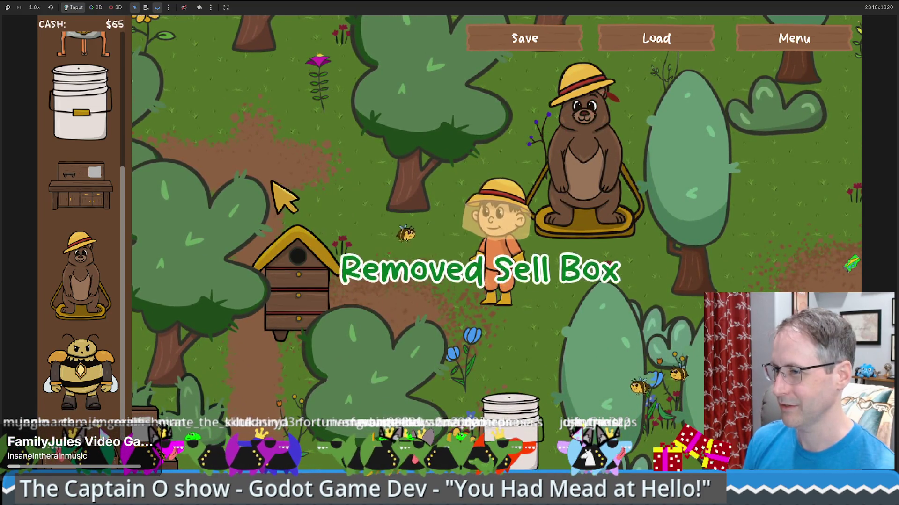
key(Left)
key(Down)
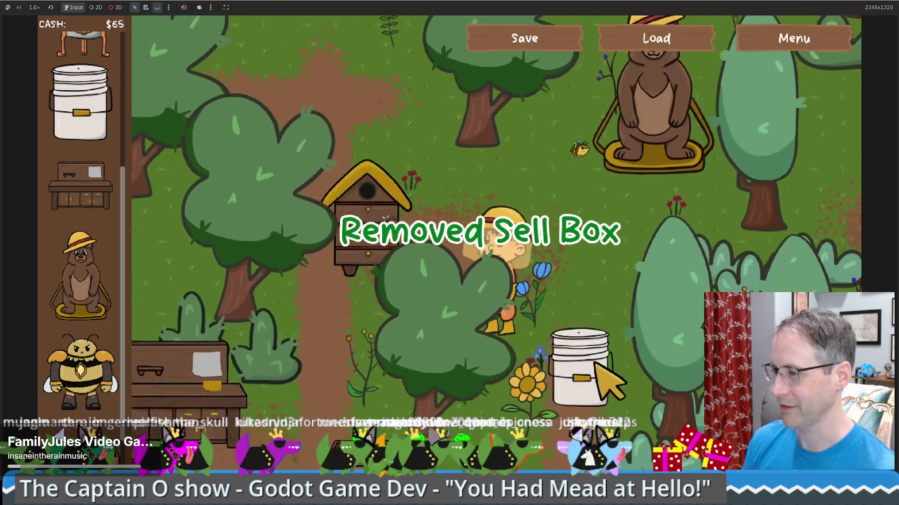
key(Down)
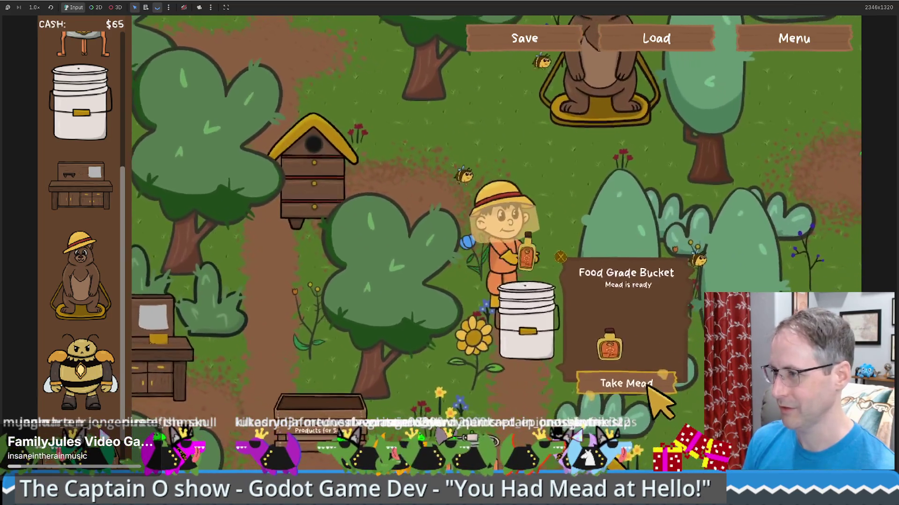
Take the mead from the bucket, walk to the honey extractor and take a honey jar.
click(647, 381)
key(Up)
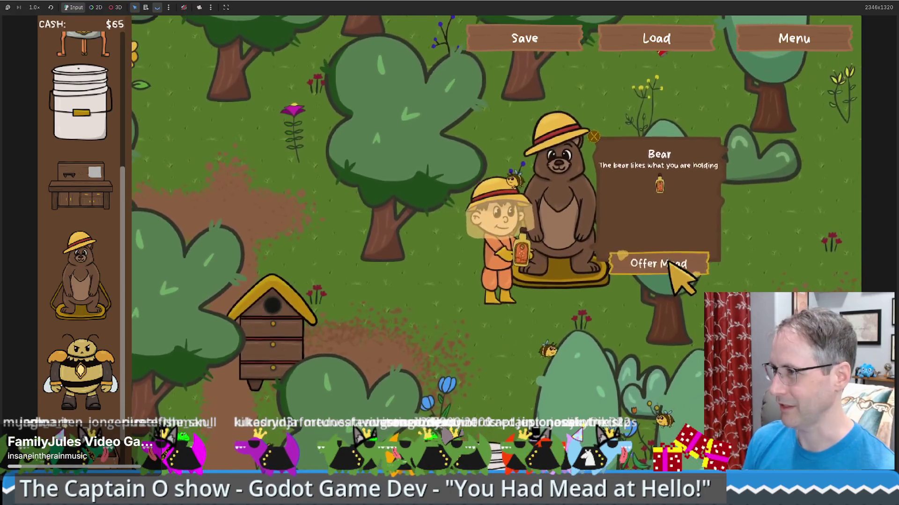
scroll(75, 353, down, 1)
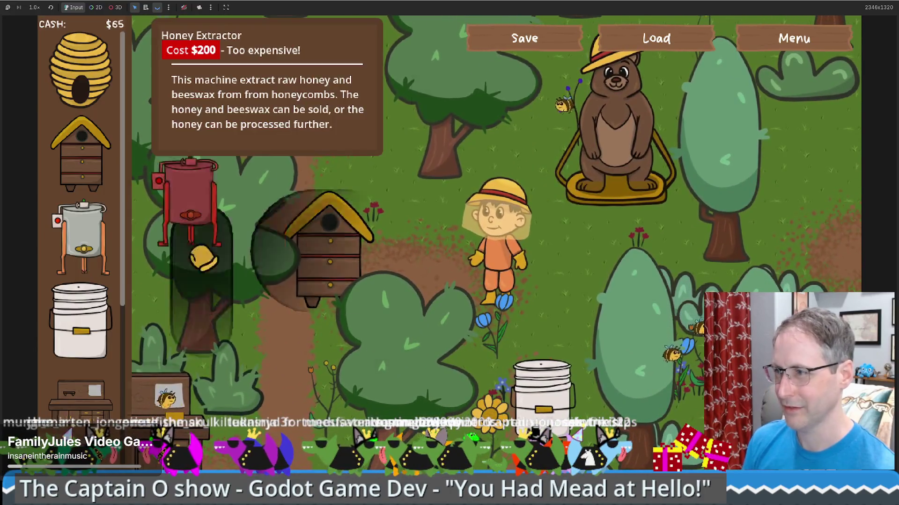
key(Down)
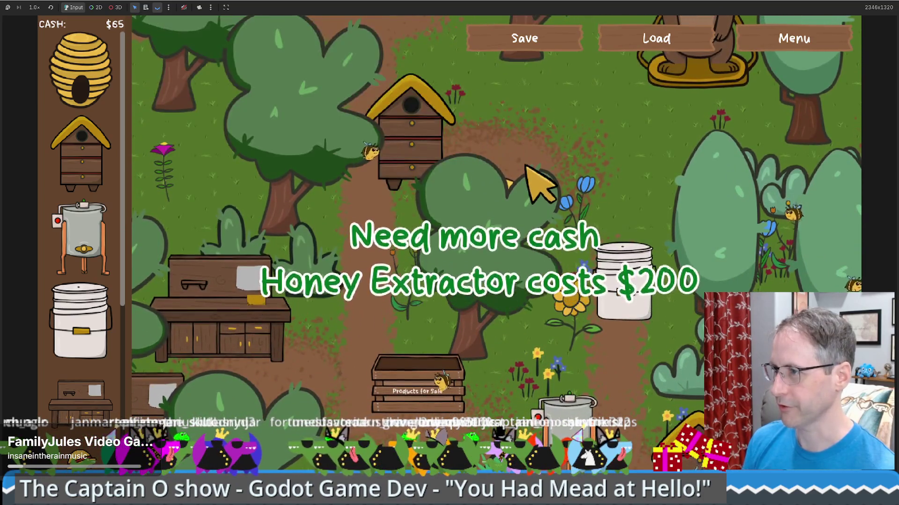
key(Down)
click(546, 321)
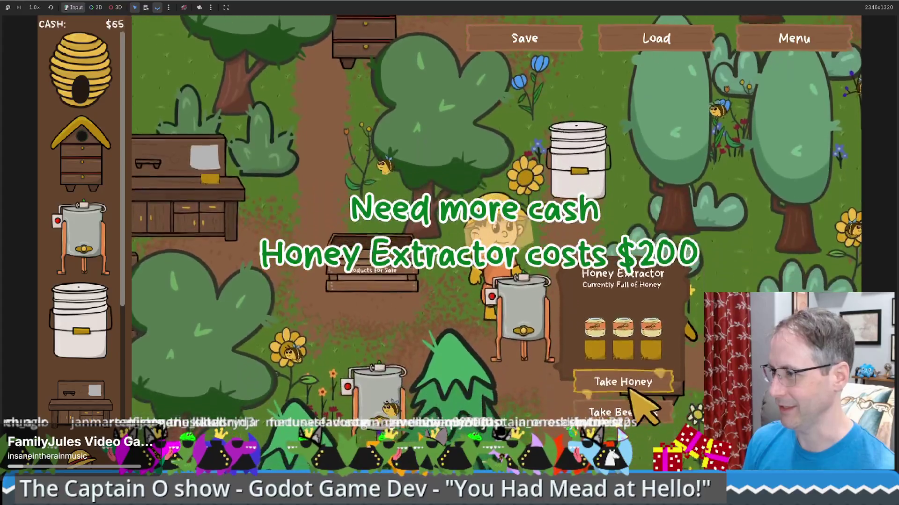
click(631, 374)
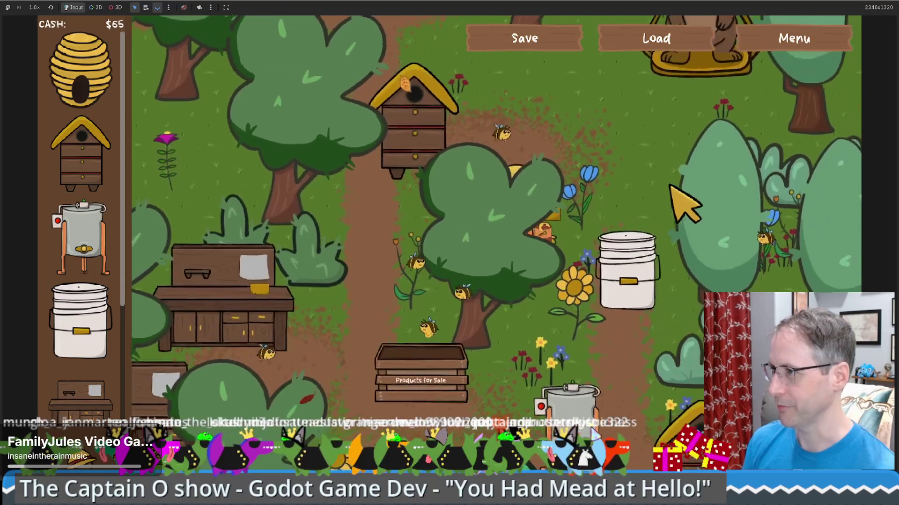
Carry the honey jar around the map, keeping away from the bear.
key(Up)
key(Right)
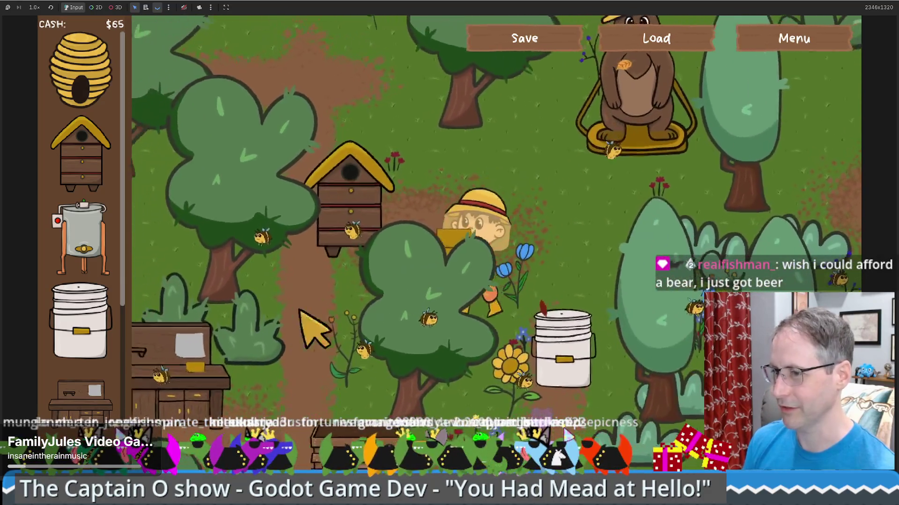
key(Down)
key(Left)
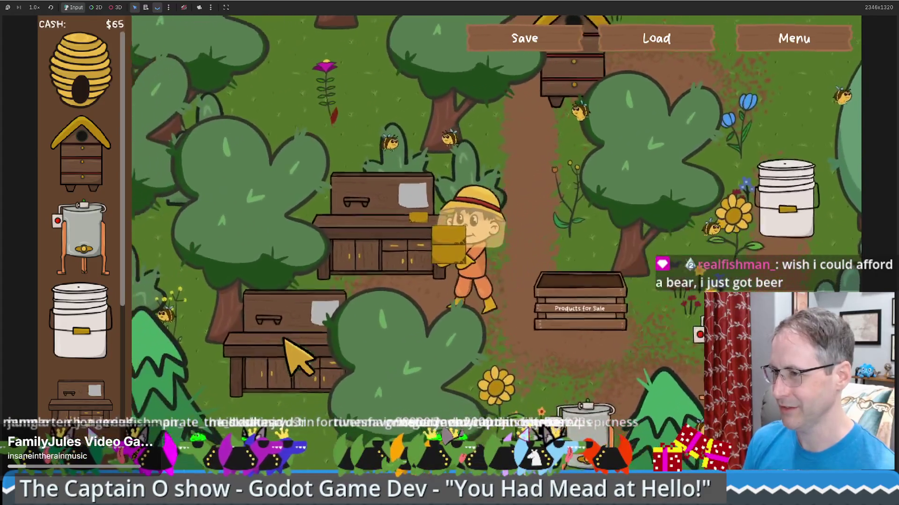
key(Up)
key(Right)
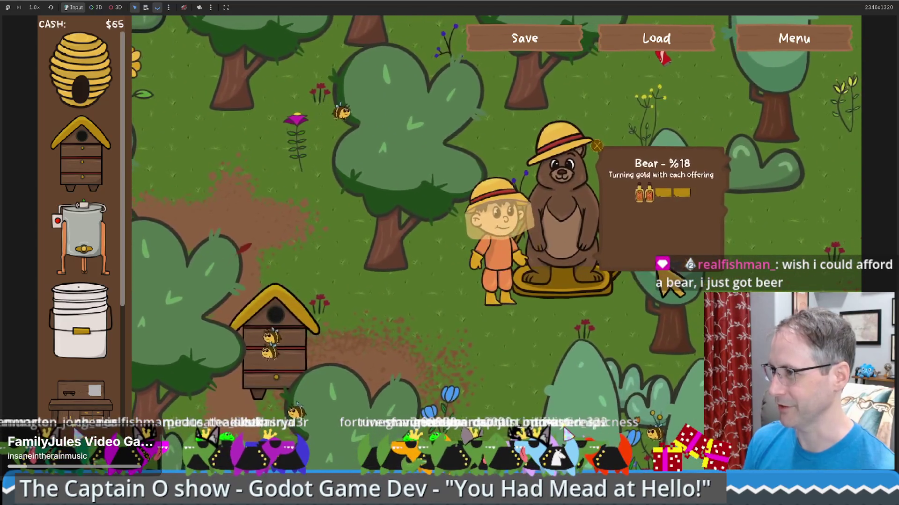
key(Down)
key(Left)
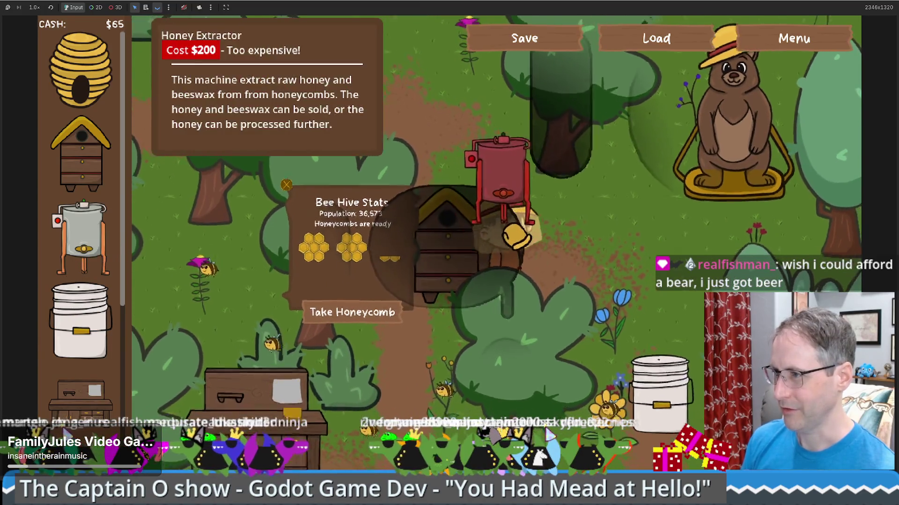
key(Down)
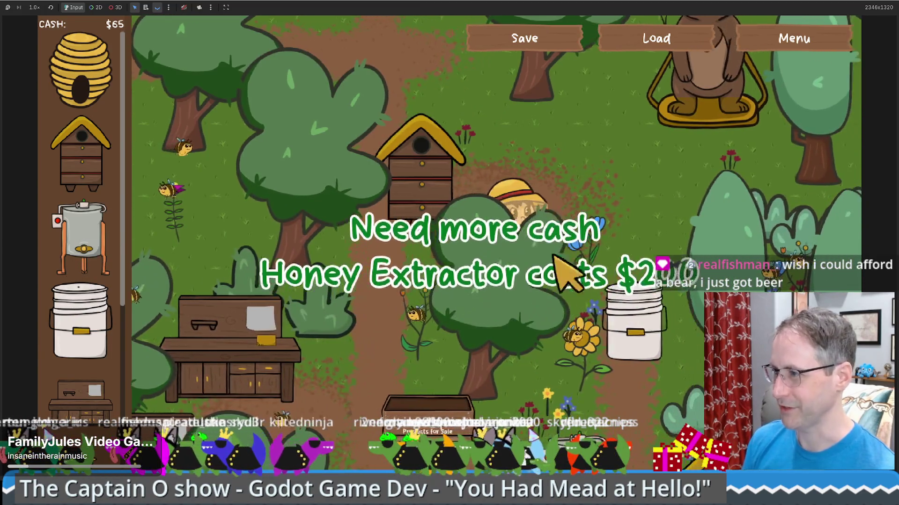
Walk to the honey extractor and take another honey jar.
key(Down)
key(Right)
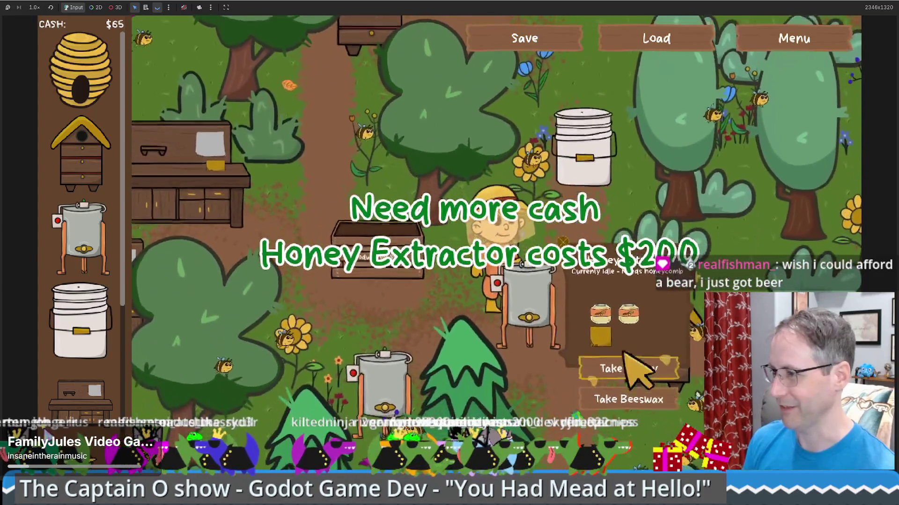
key(Up)
key(Left)
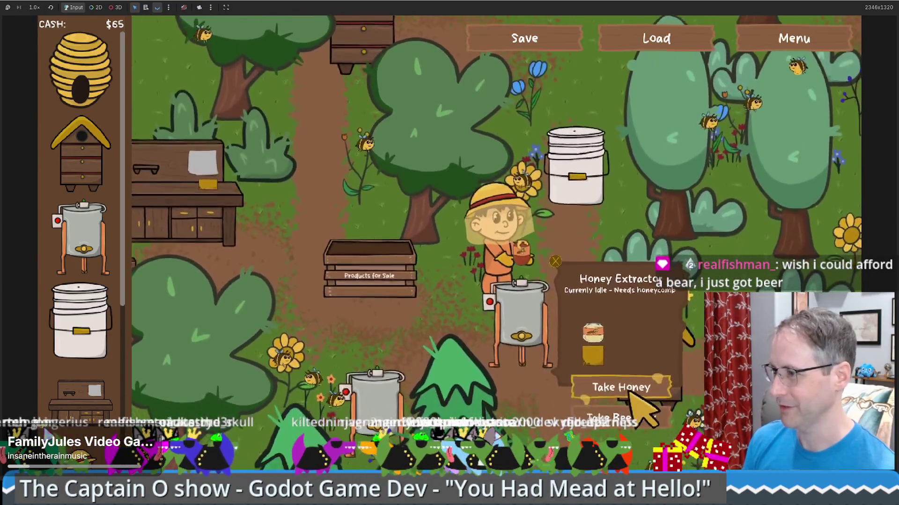
click(630, 393)
Carry the jar to the food-grade bucket, then down-left to the other extractor and back up.
key(Up)
key(Right)
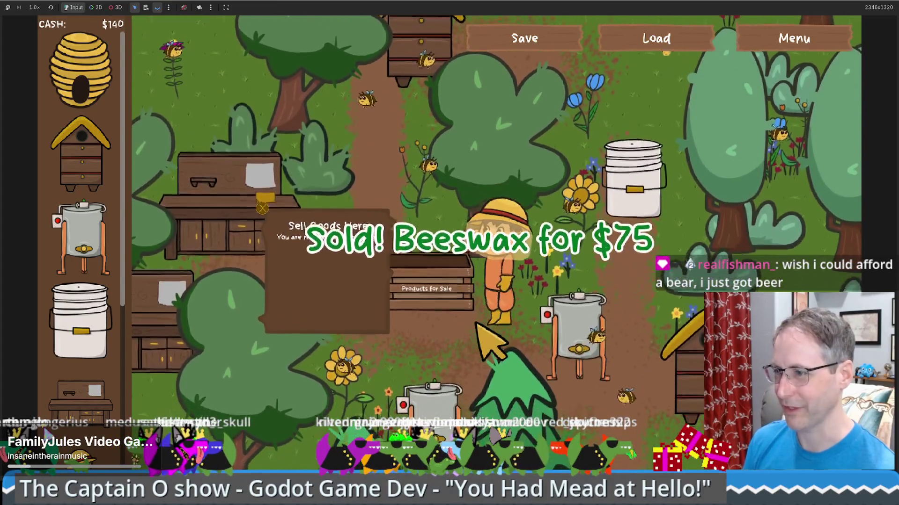
key(Down)
key(Left)
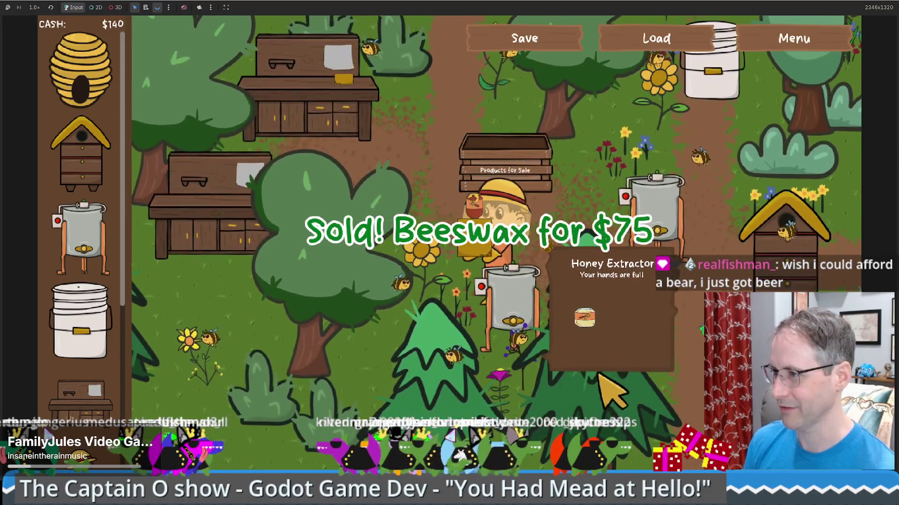
key(Up)
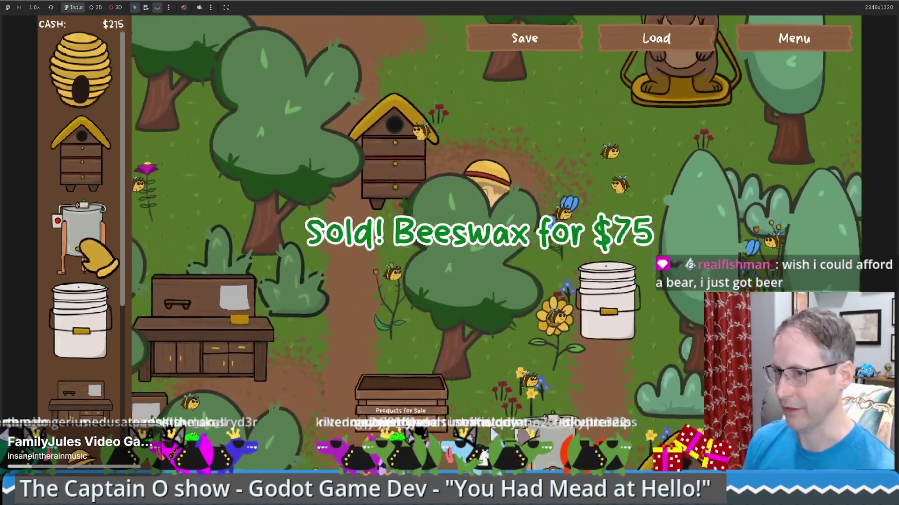
Walk the beekeeper around the honey extractor and down beside the fermenting bucket.
mouse_move(94, 251)
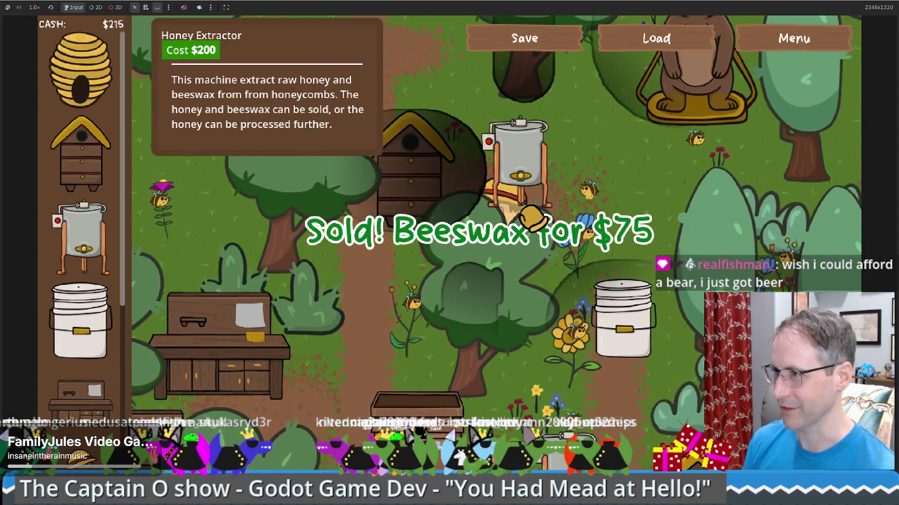
key(Up)
key(Right)
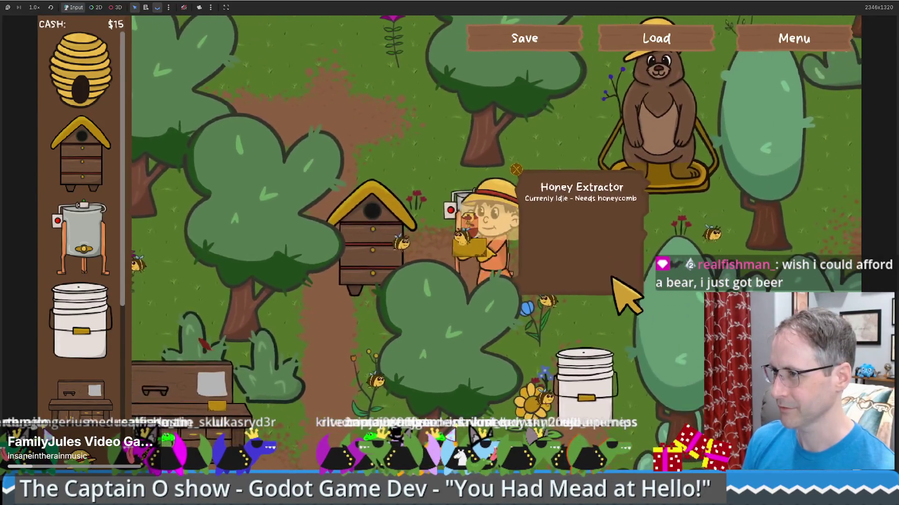
key(Down)
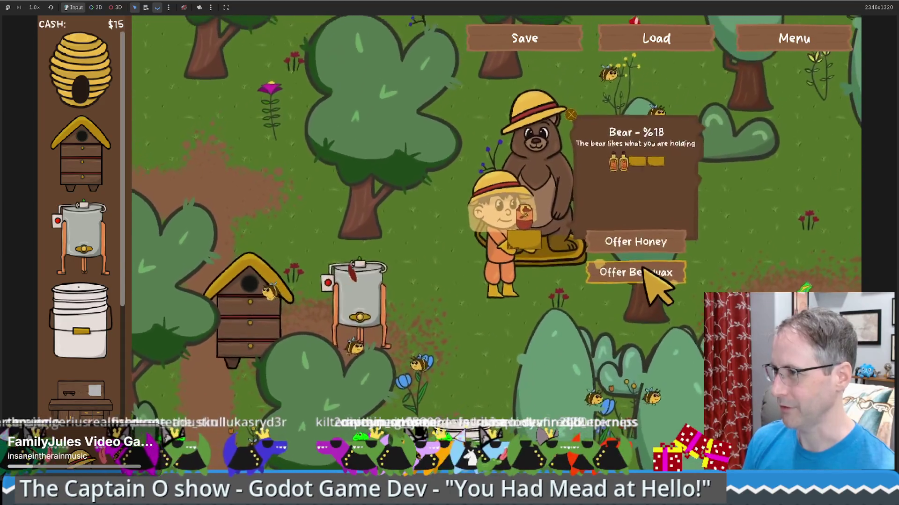
key(Down)
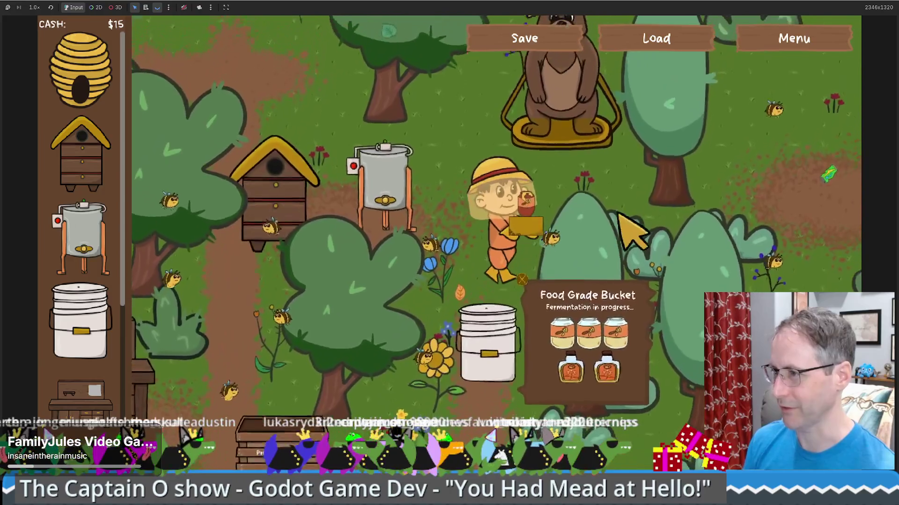
key(Up)
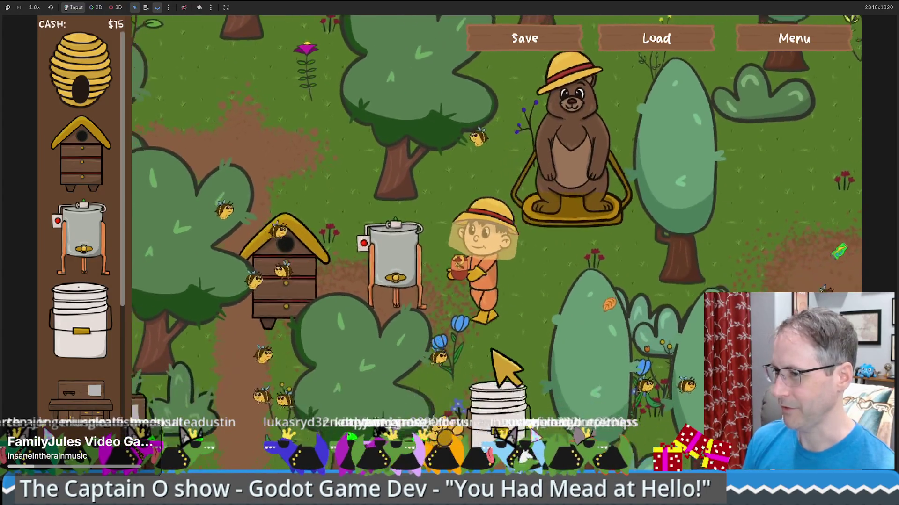
Walk to the Sell Goods stand, then up toward the hive and over to the bucket.
key(Down)
key(Left)
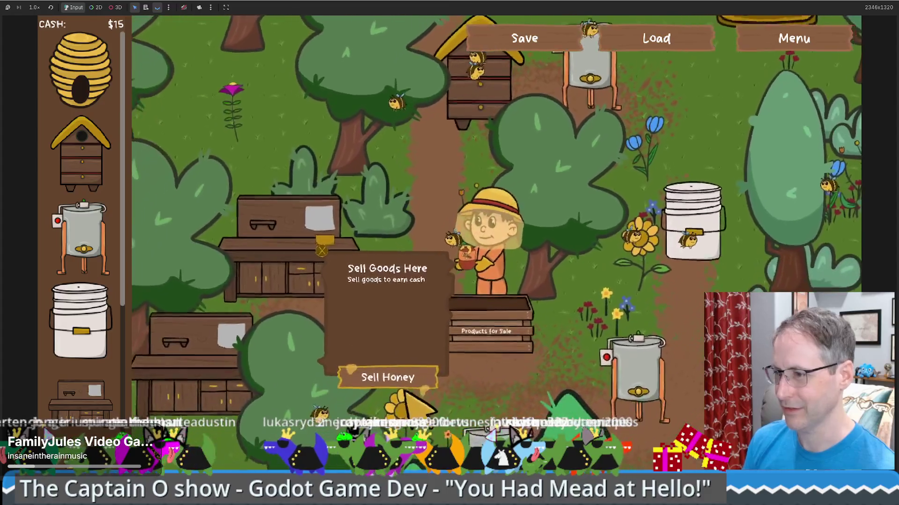
key(Up)
key(Right)
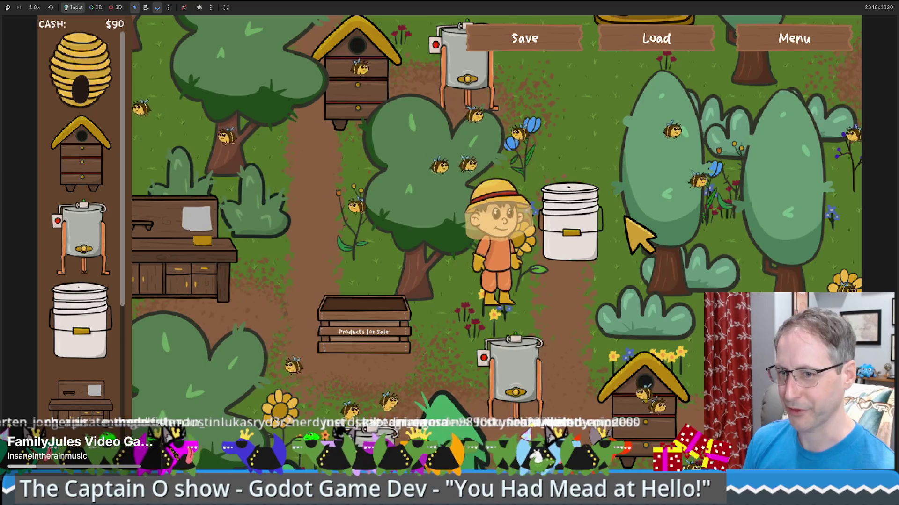
key(Right)
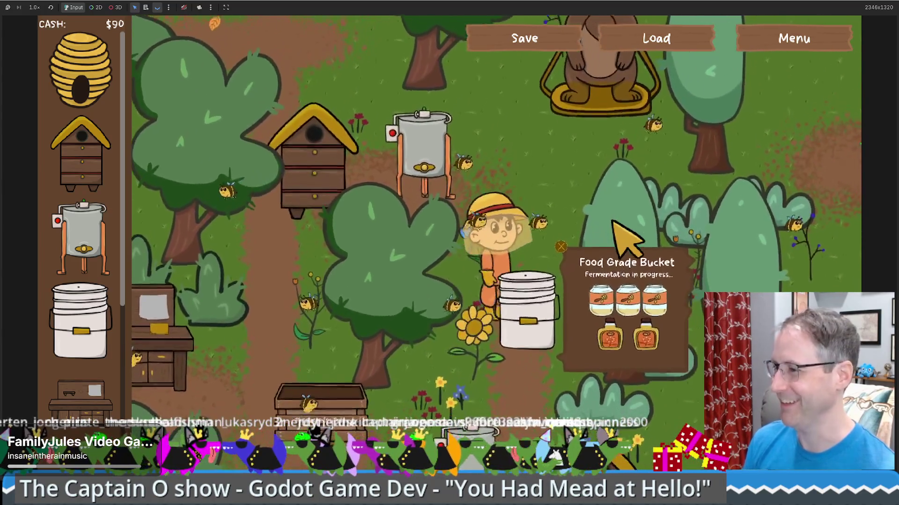
Walk down in front of the hive, then right to the honey extractor.
key(Down)
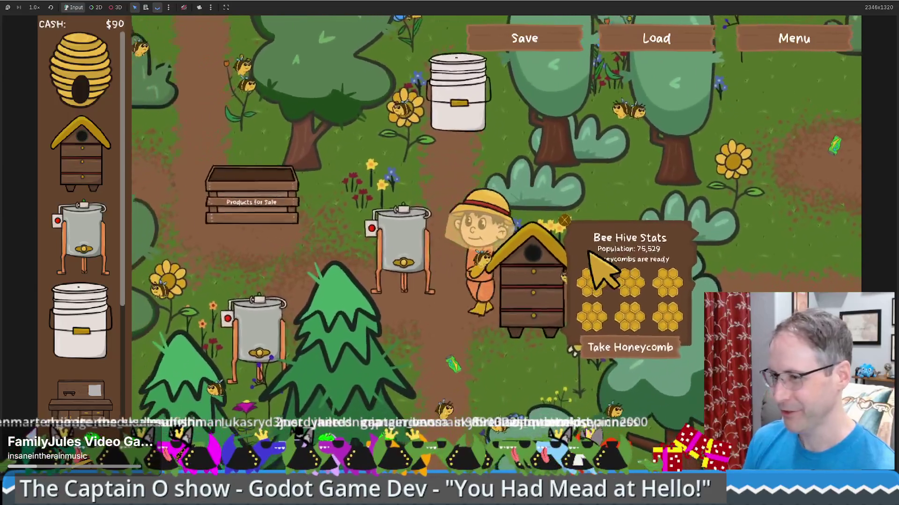
key(Down)
key(Left)
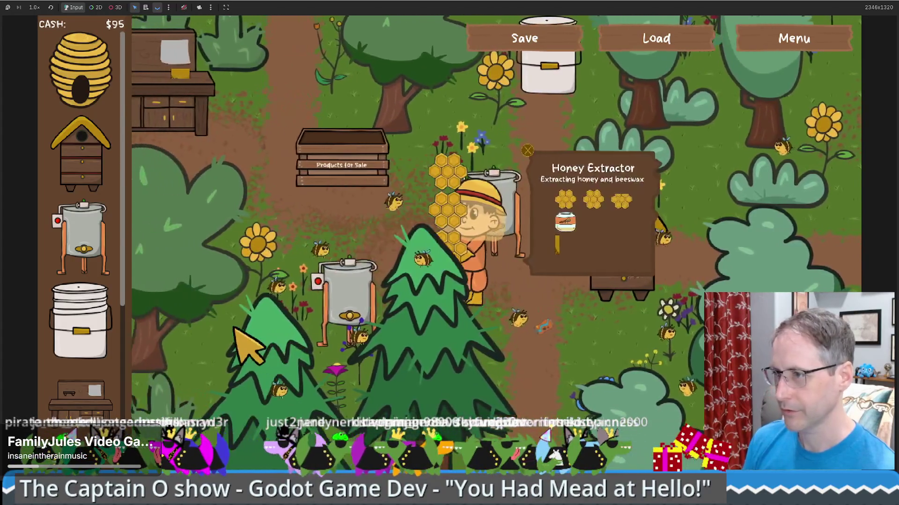
key(Up)
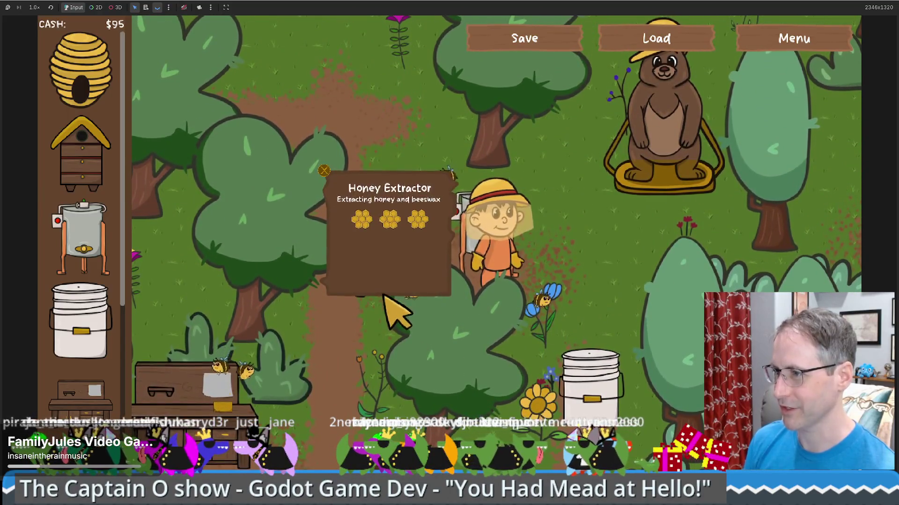
key(Right)
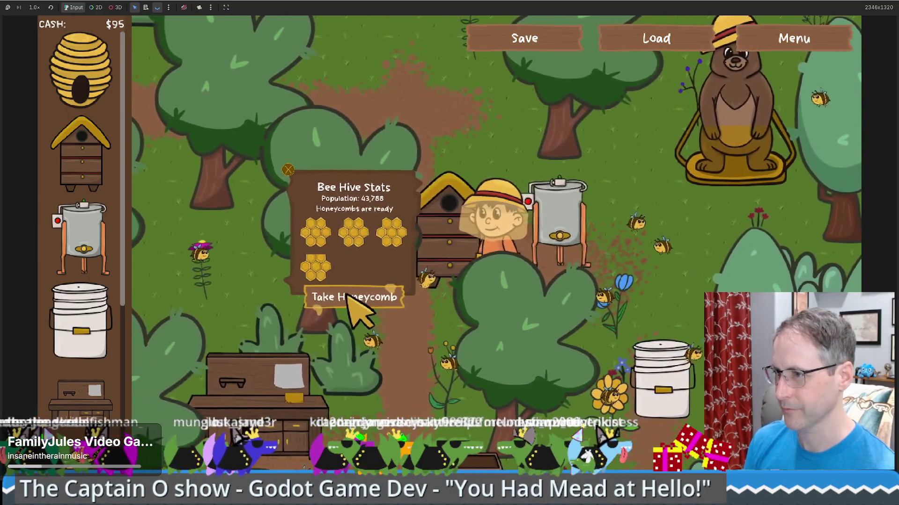
Walk between the honey extractors and up past the food-grade bucket.
key(s)
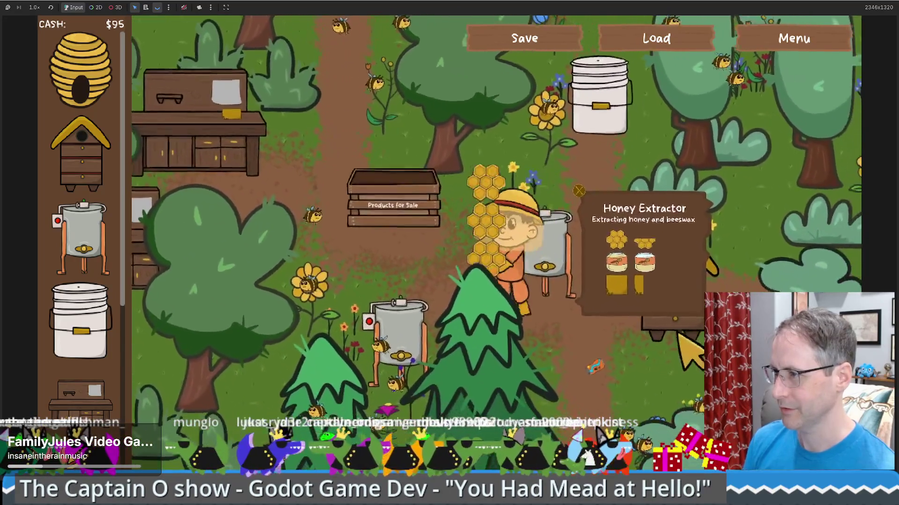
key(a)
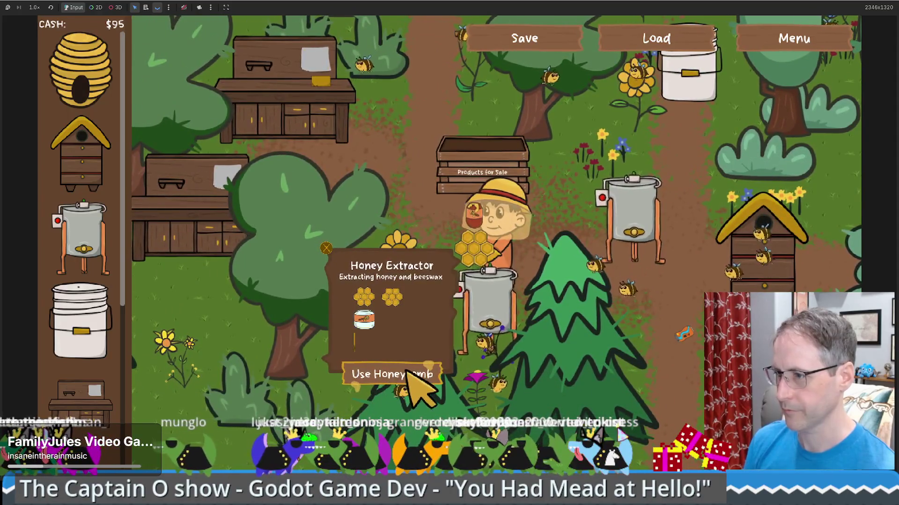
key(d)
key(w)
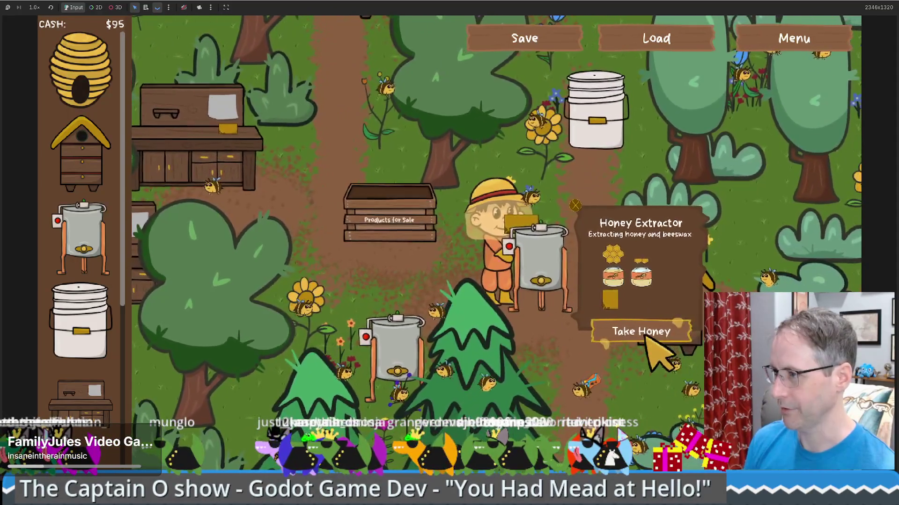
key(w)
key(d)
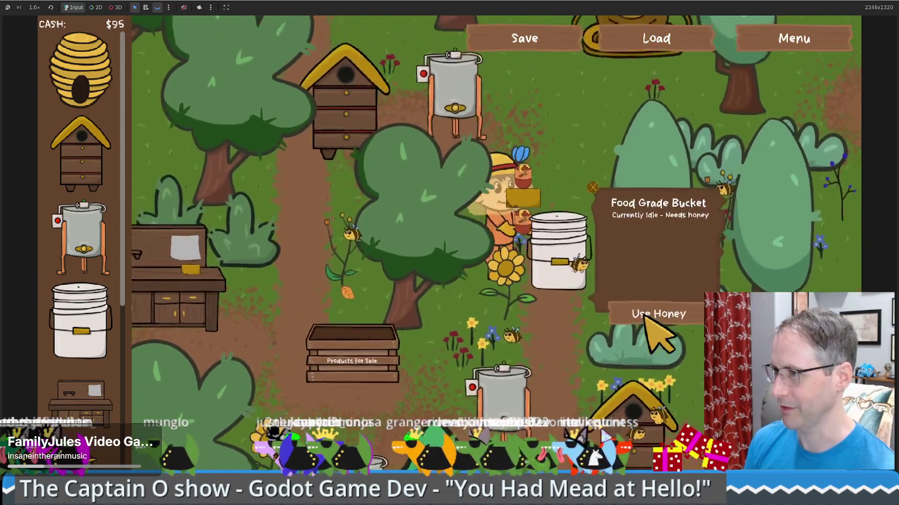
key(w)
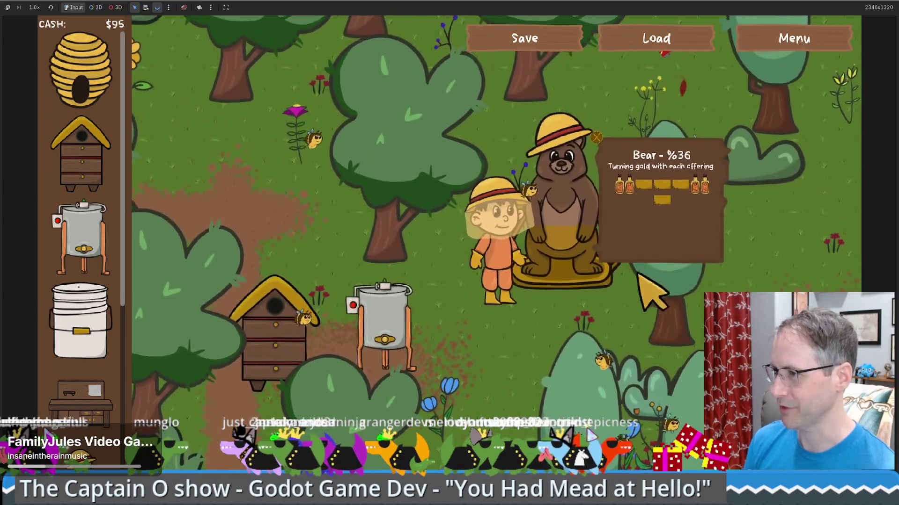
Walk down-left, then back up past the white bucket to the bear.
key(s)
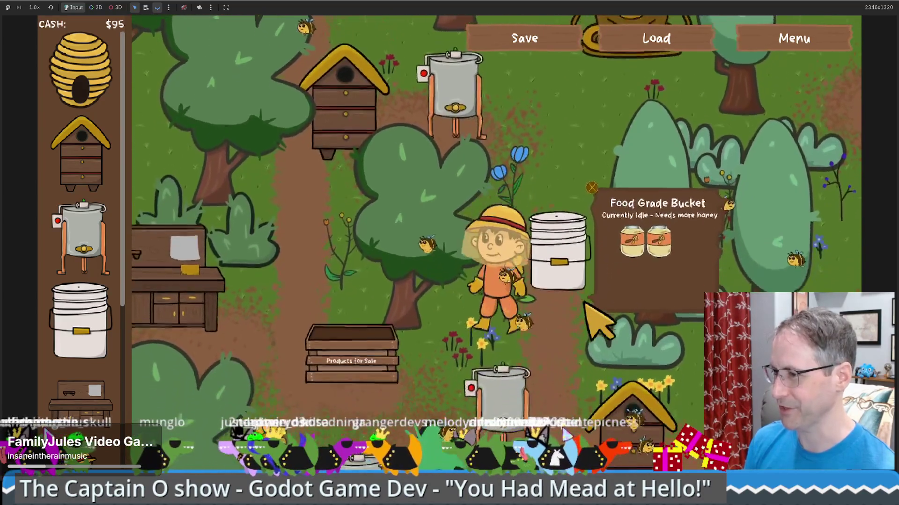
key(s)
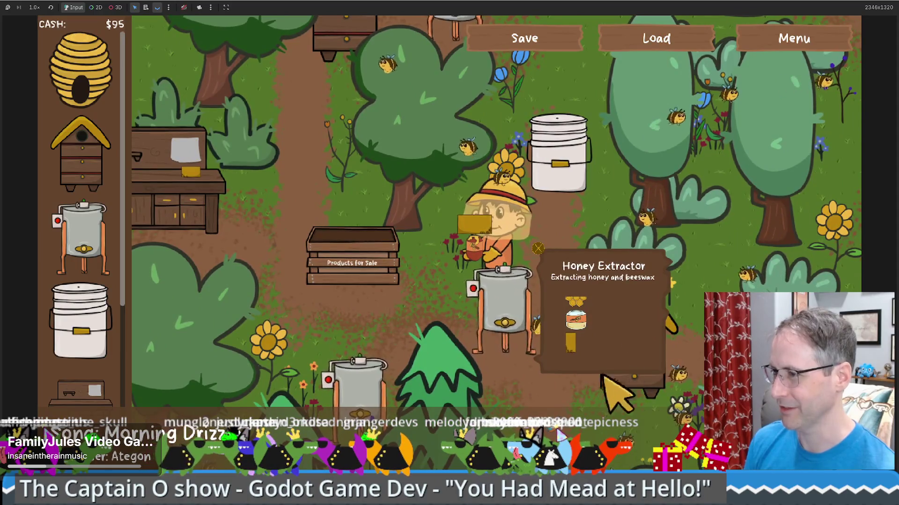
key(a)
key(s)
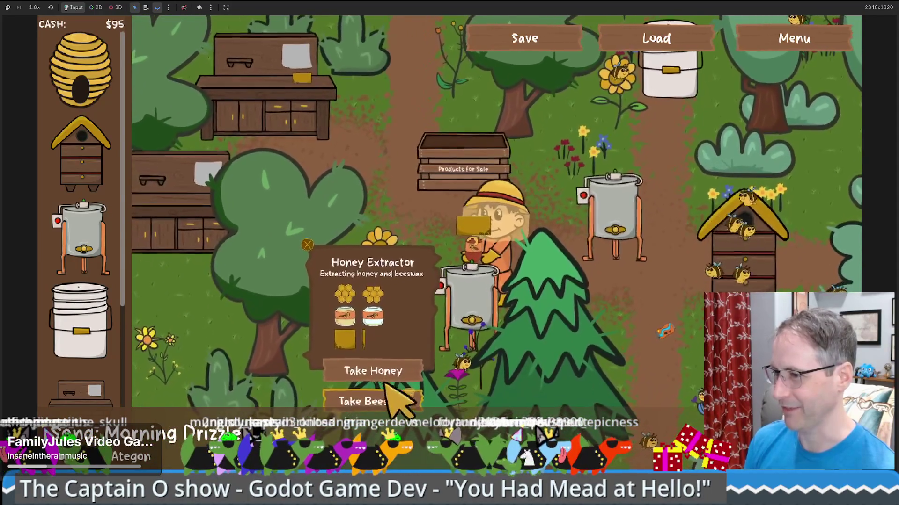
key(w)
key(d)
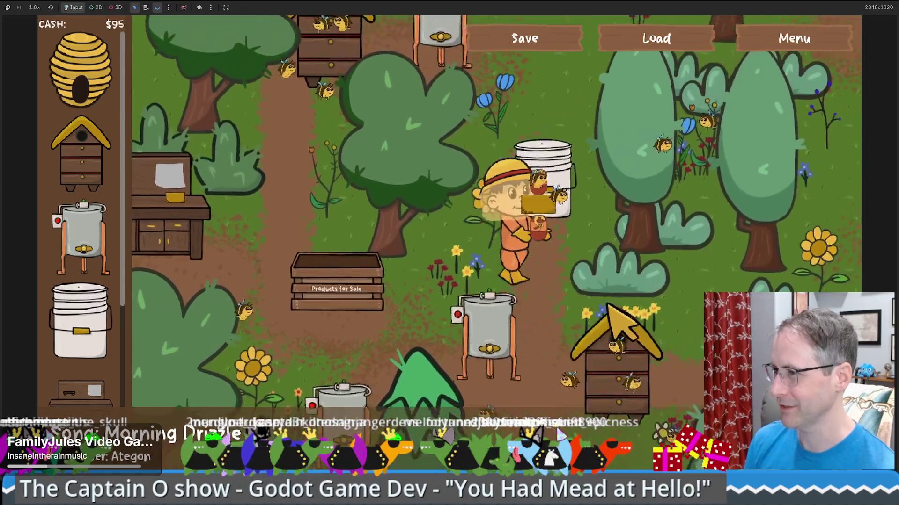
key(w)
key(d)
key(w)
key(d)
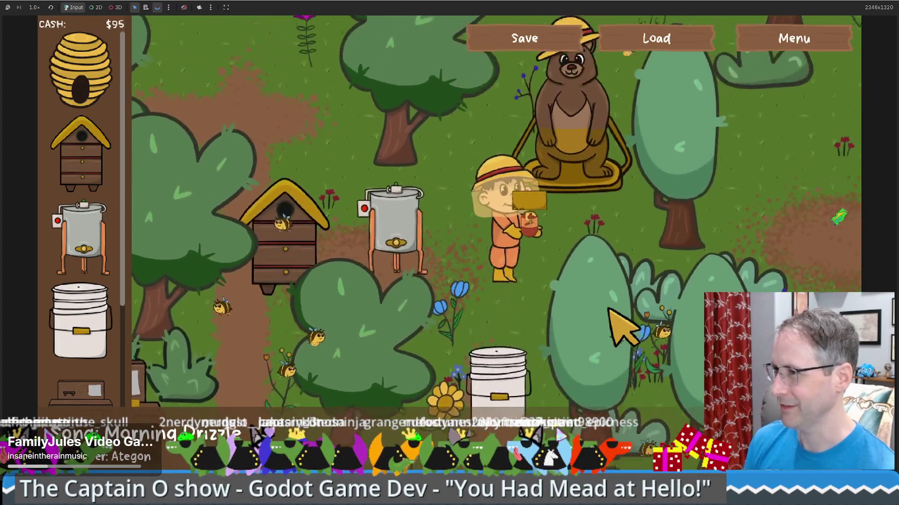
Return to the beehive, take the ready honeycombs and load one into the honey extractor.
key(s)
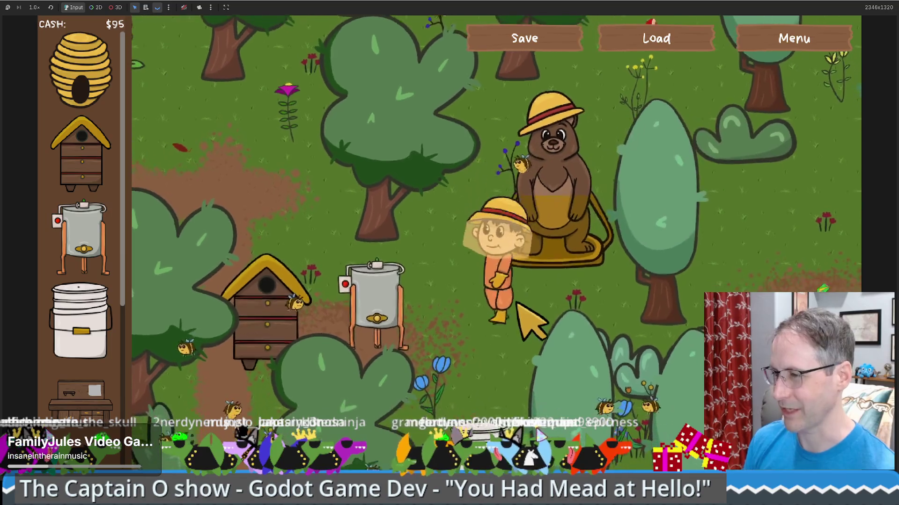
key(s)
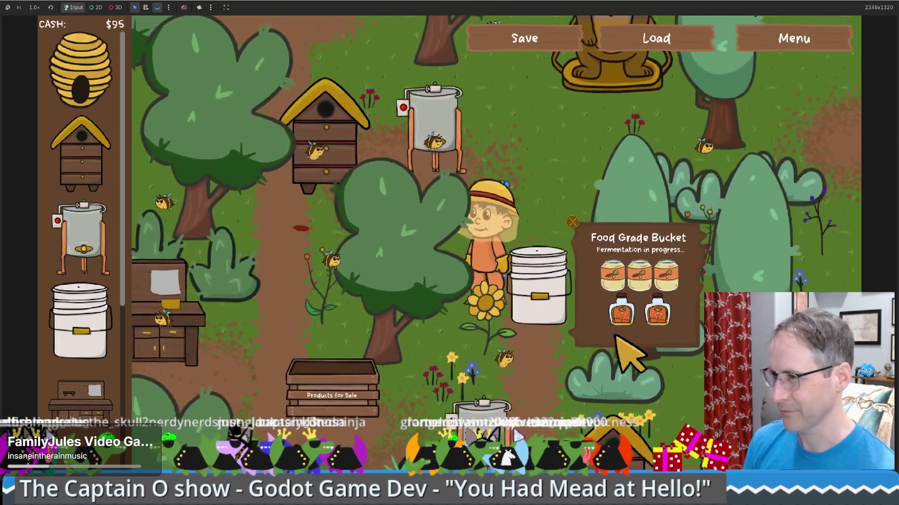
key(s)
key(d)
key(s)
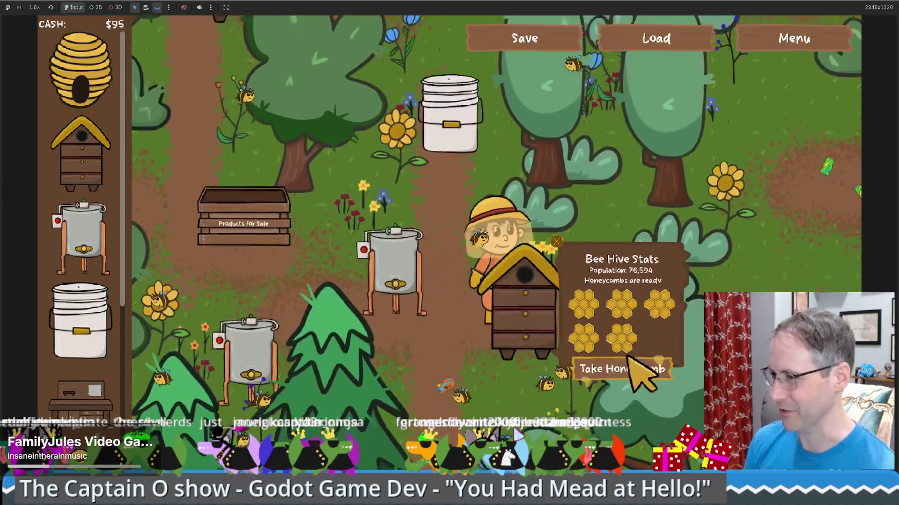
click(627, 363)
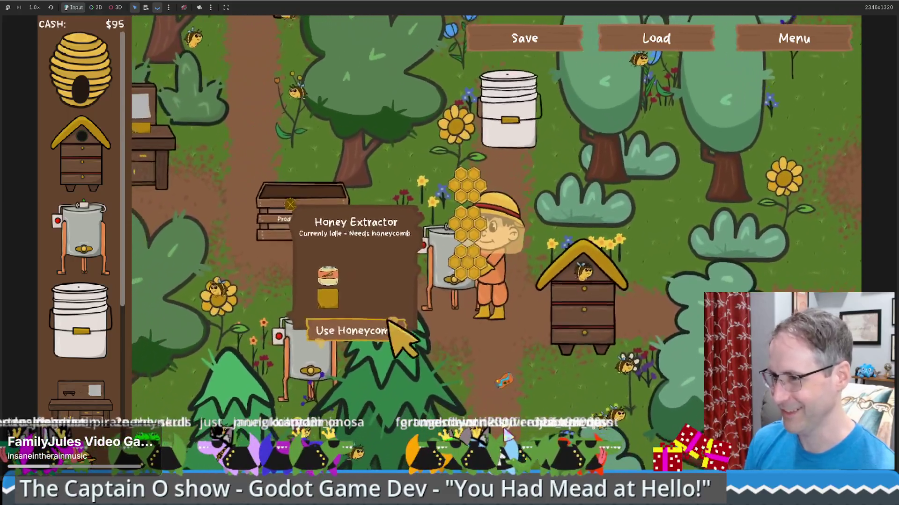
click(388, 328)
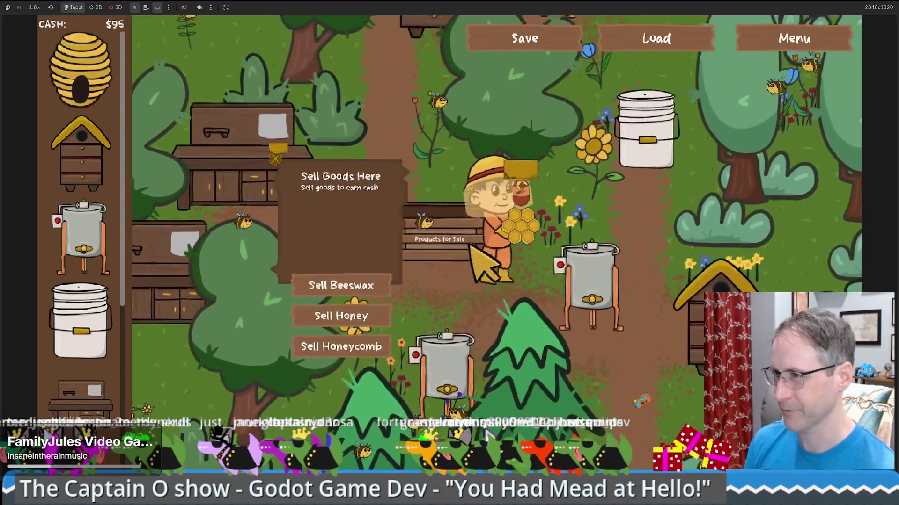
Walk away from the sales crate up to the honey extractor.
key(w)
key(d)
key(w)
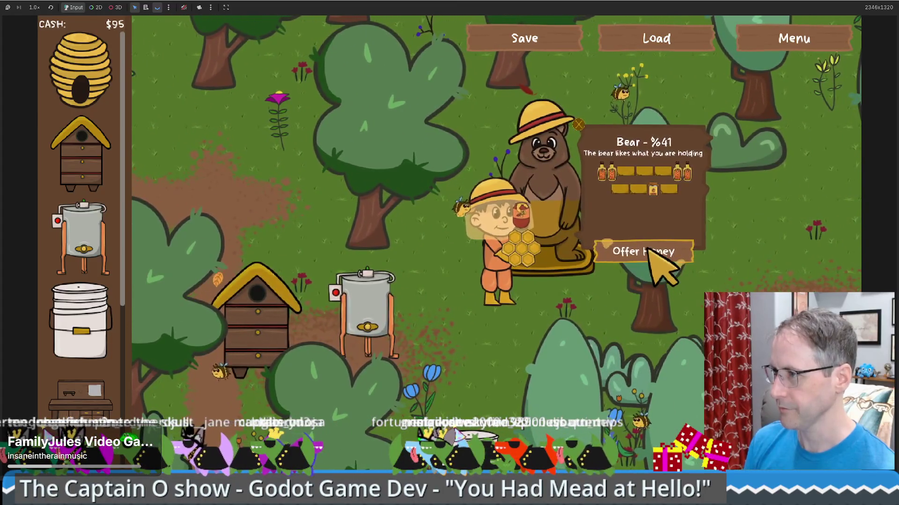
Walk past the tree and offer the carried honey to the bear.
key(a)
key(s)
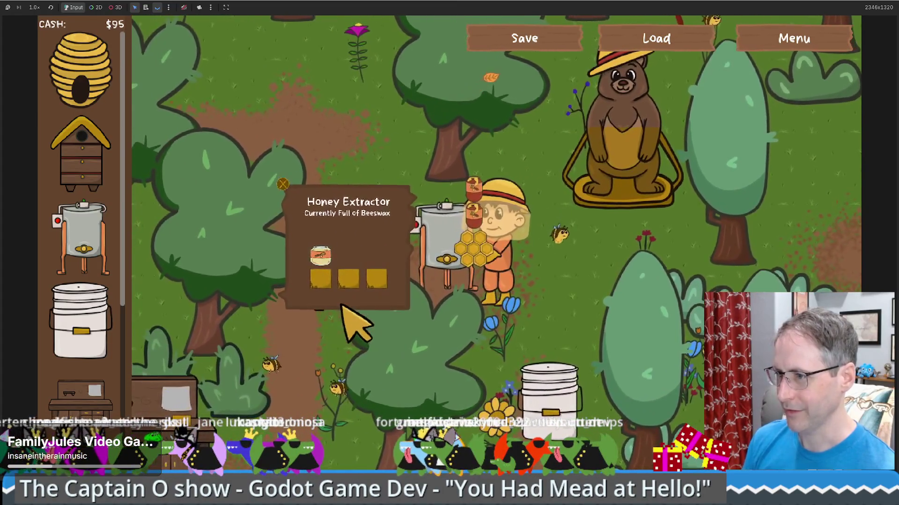
key(s)
key(a)
key(s)
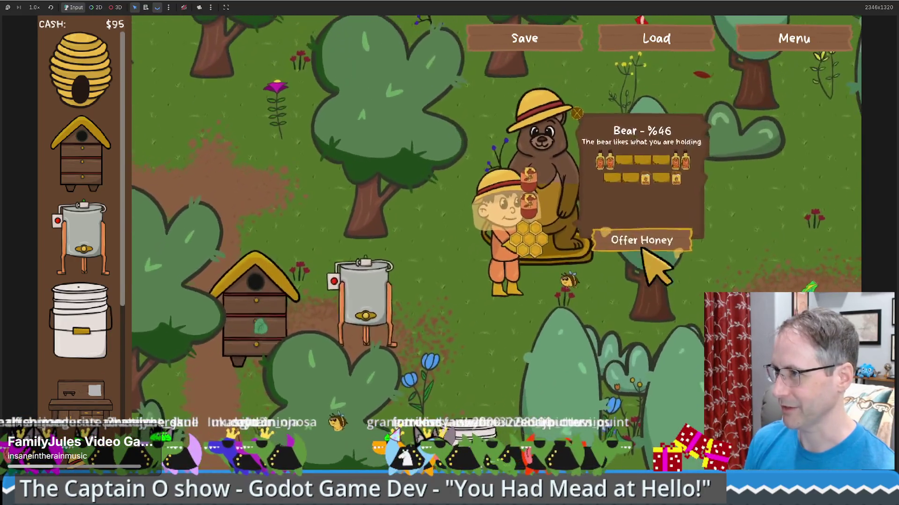
click(641, 242)
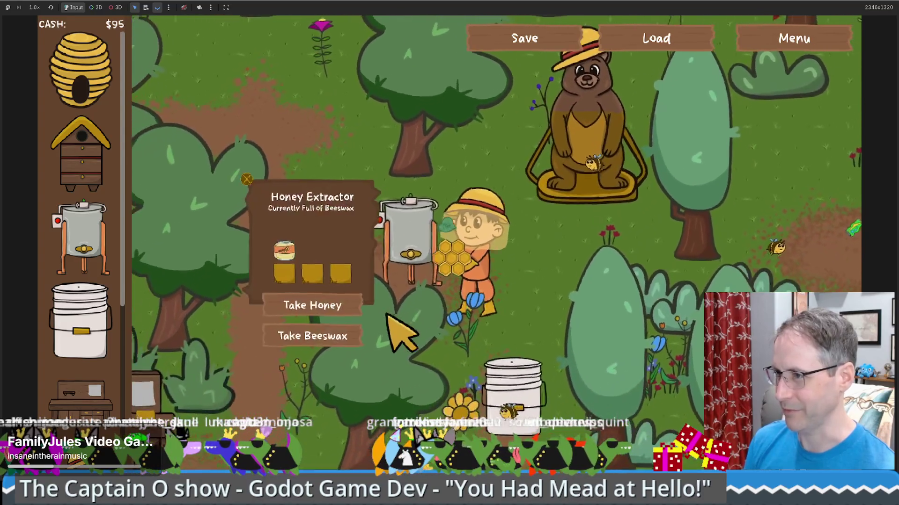
Load honeycomb into the idle extractor, then walk via the bear down to the bucket.
click(347, 335)
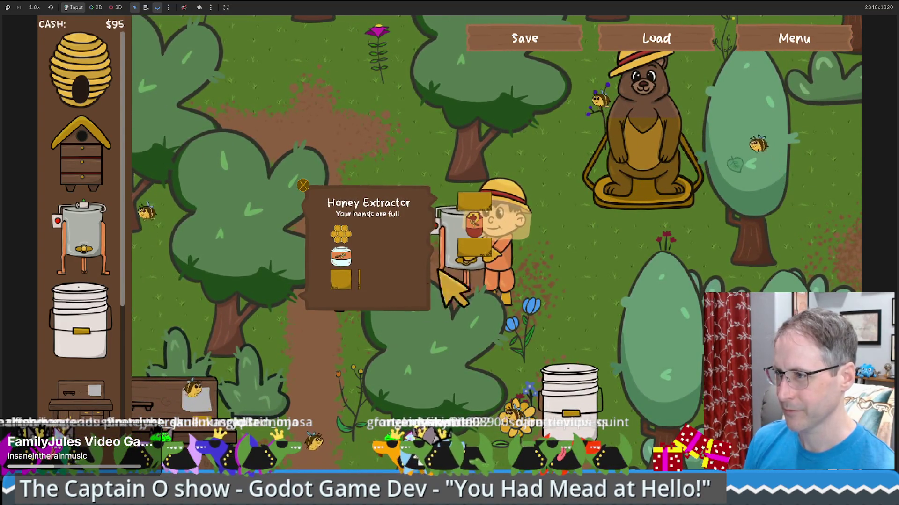
key(d)
key(w)
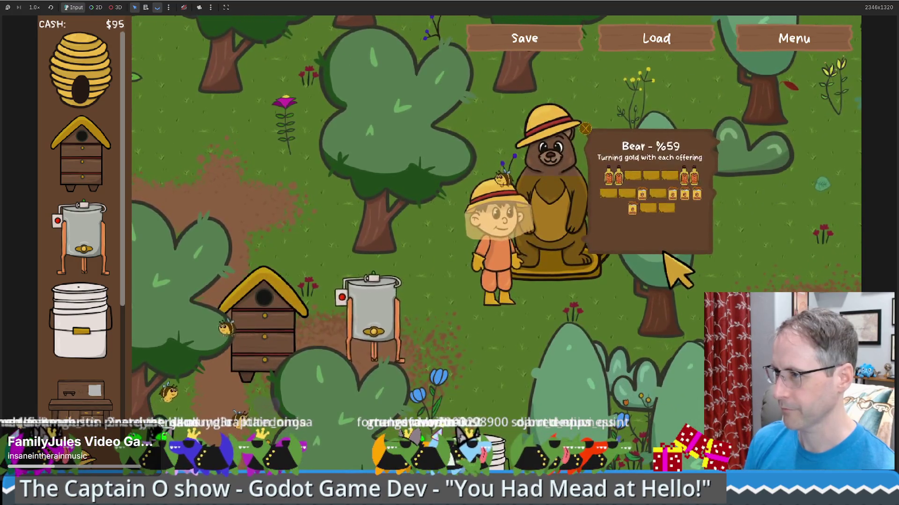
key(s)
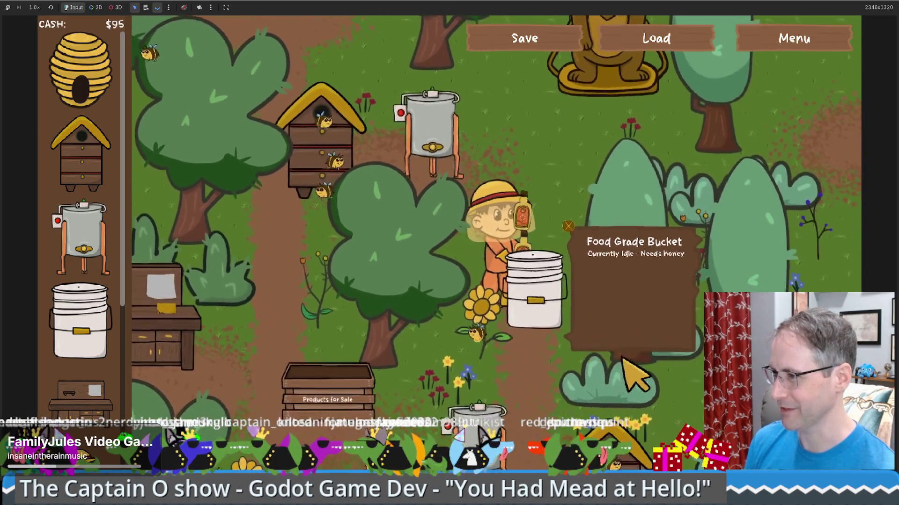
Offer the mead bottles to the bear and head down-left toward the extractor.
key(w)
key(d)
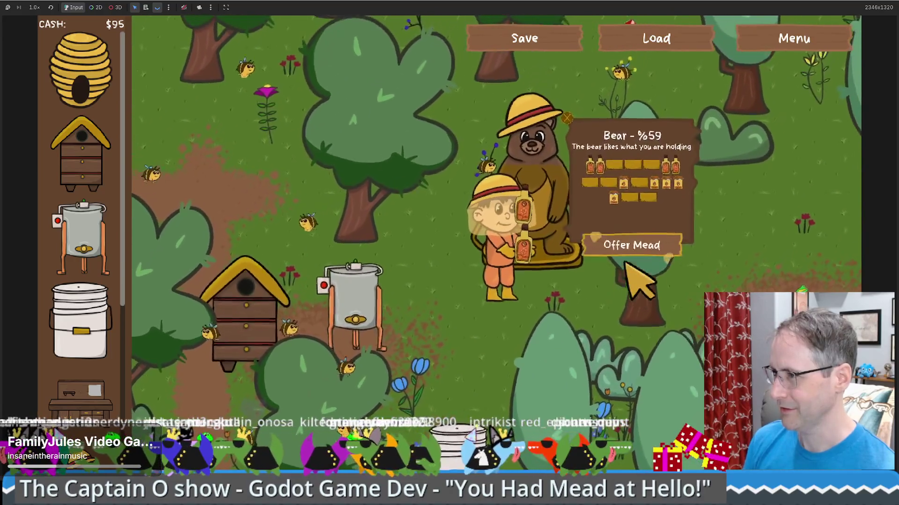
click(636, 247)
key(s)
key(a)
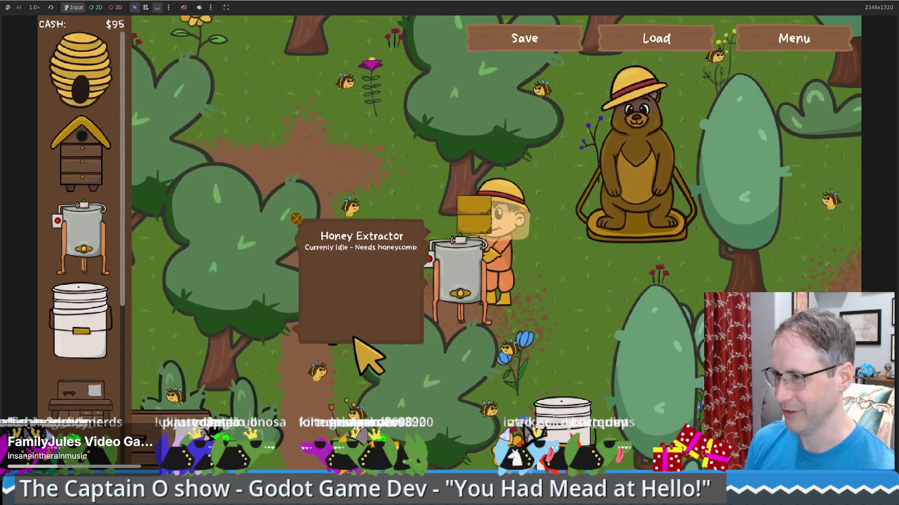
Walk back past the bear and start fermenting honey in the Food Grade Bucket.
key(d)
key(w)
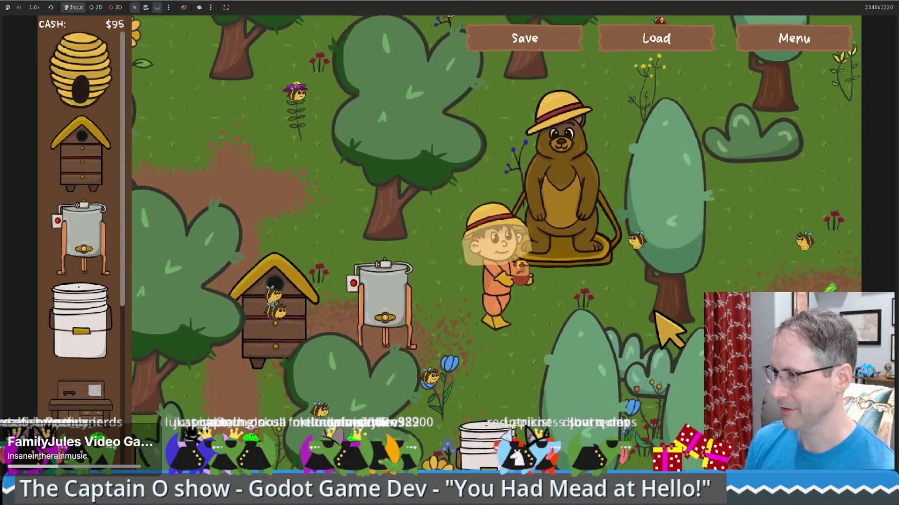
key(s)
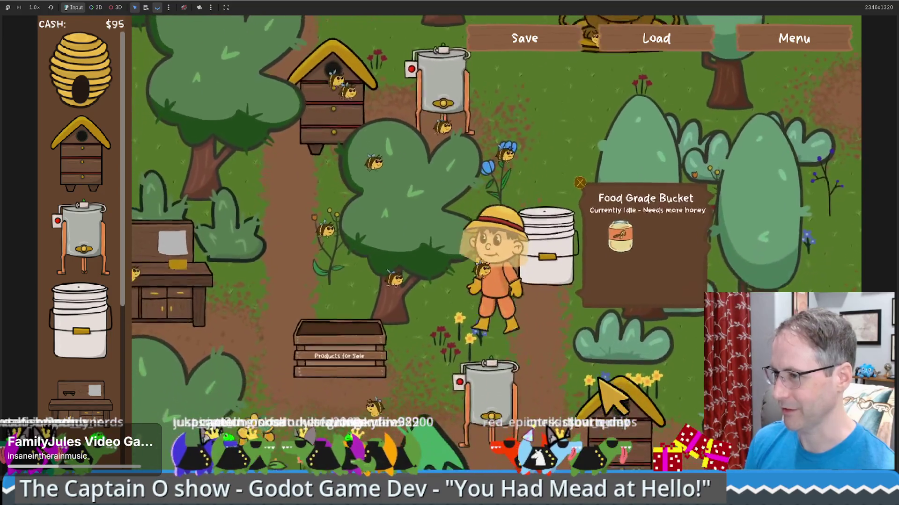
key(s)
key(w)
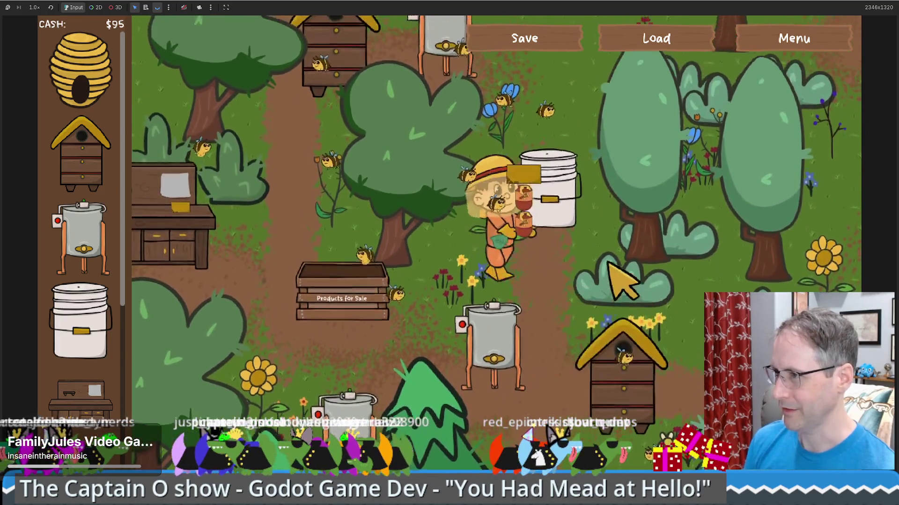
click(622, 297)
Walk from the bucket over to the beehive, then up-left to the extractor.
key(w)
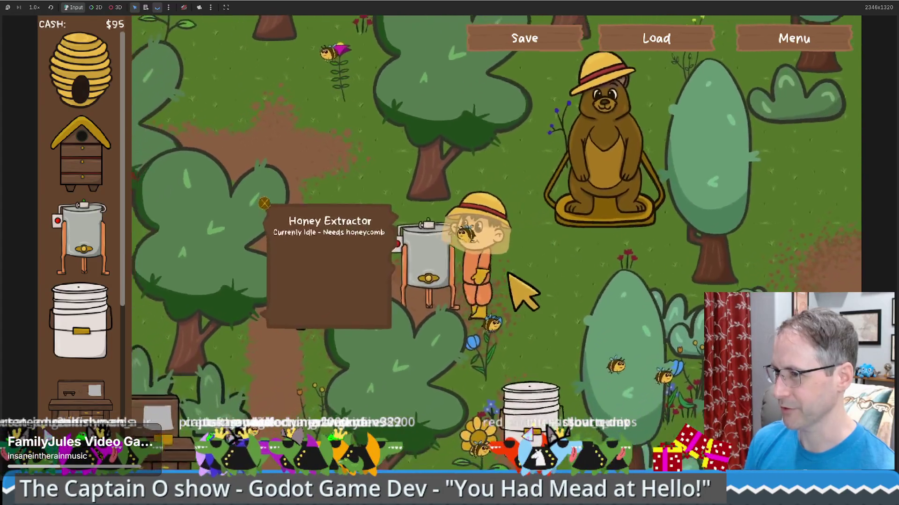
key(a)
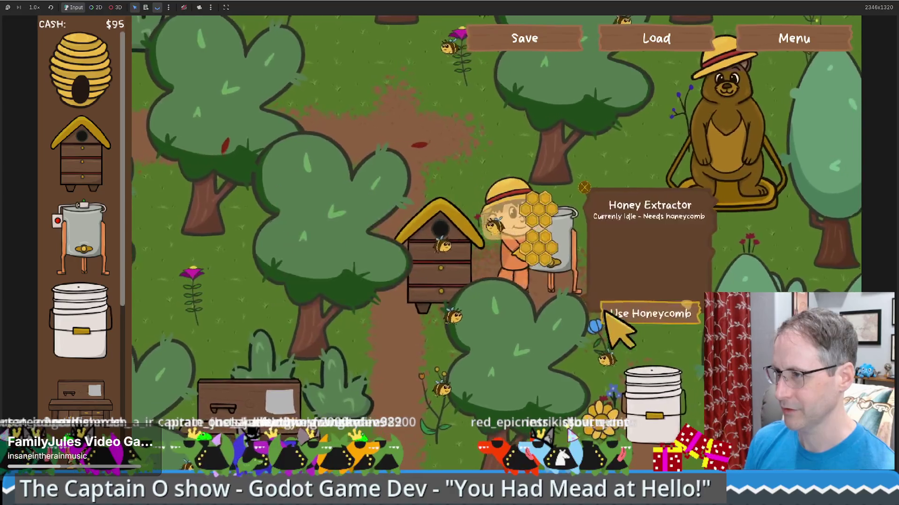
key(s)
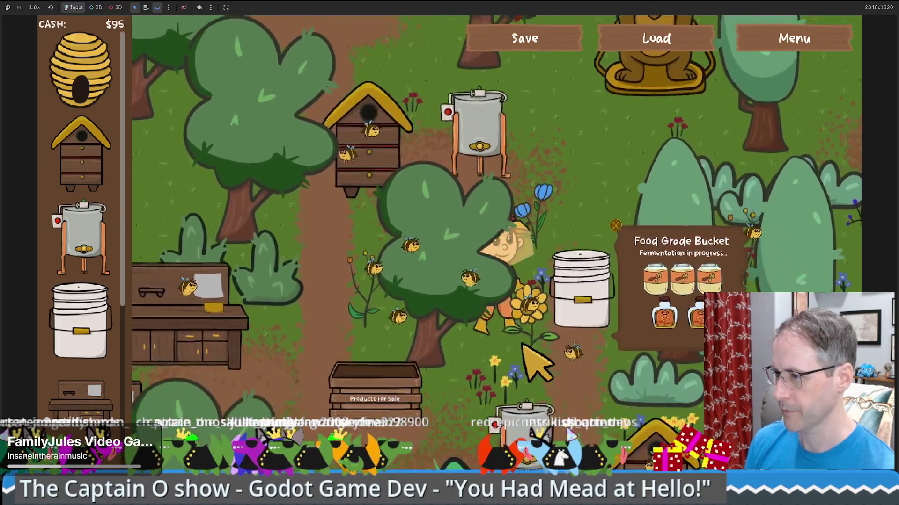
key(s)
key(d)
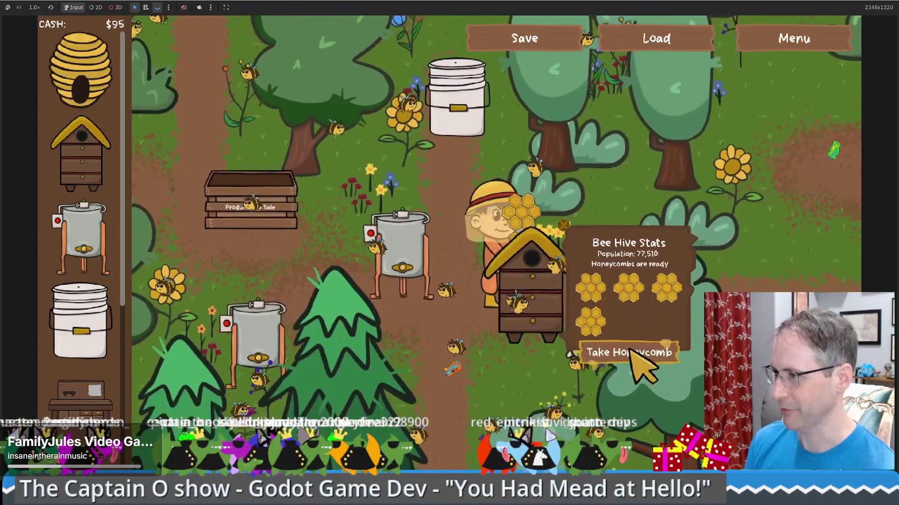
key(a)
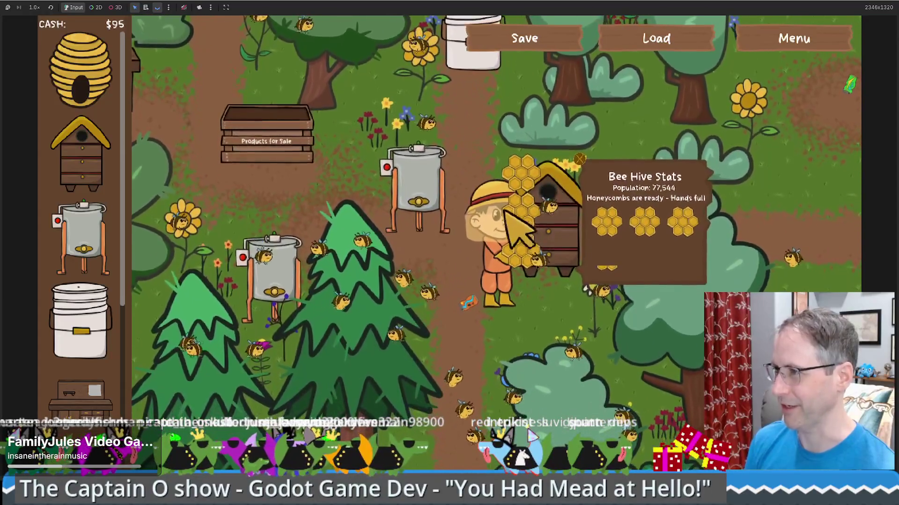
key(a)
key(w)
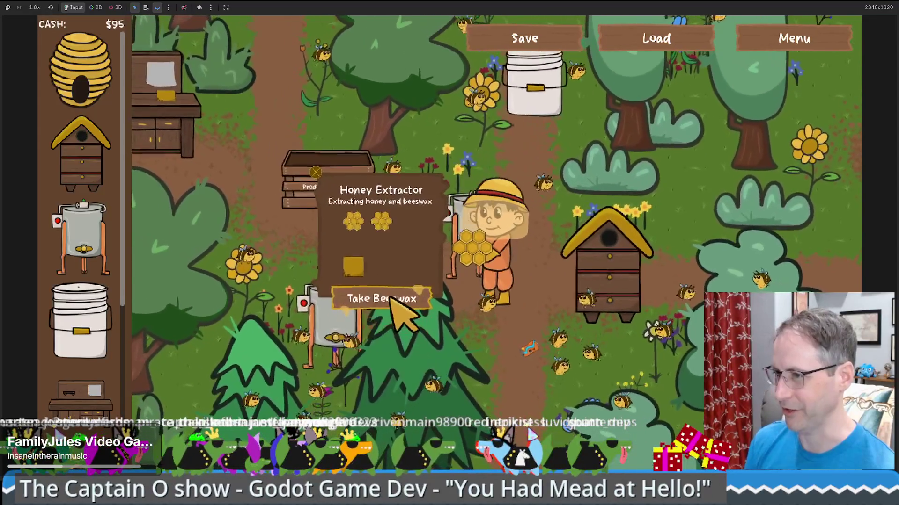
key(a)
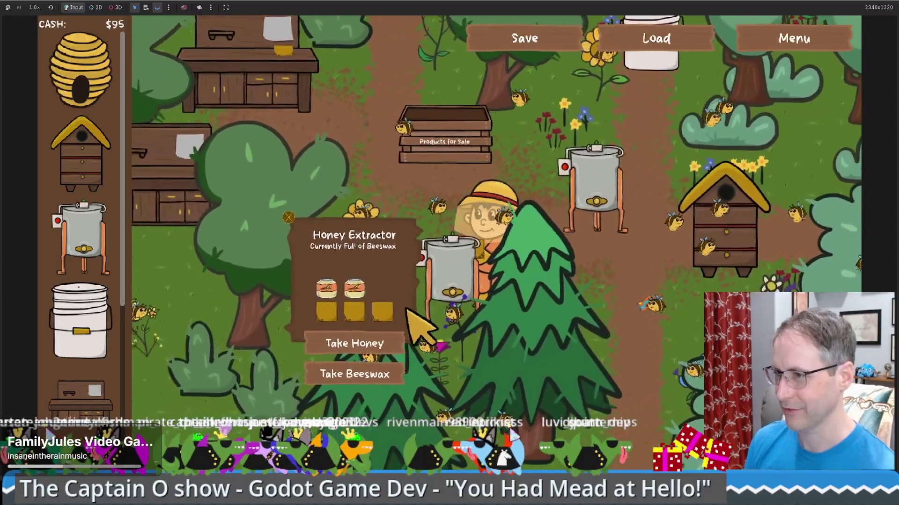
Walk up past another extractor and the bucket, and offer the honey jars to the bear.
key(d)
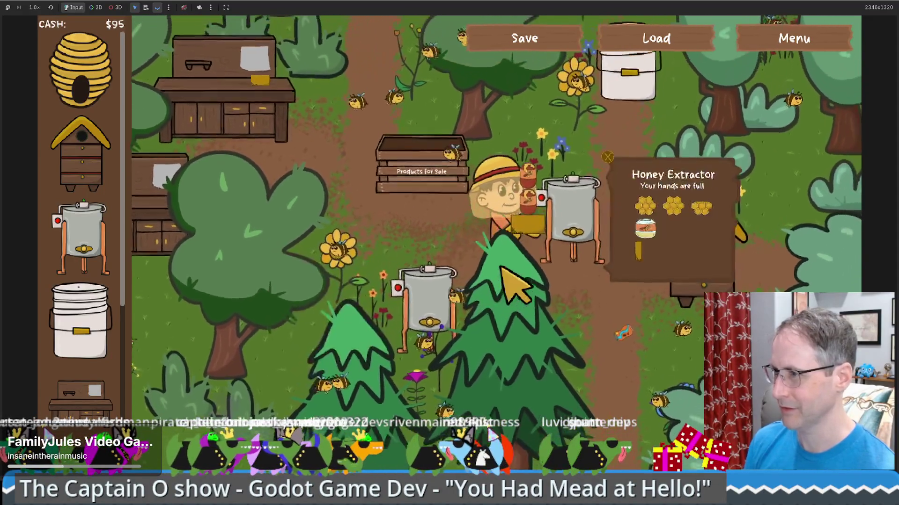
key(w)
key(d)
key(w)
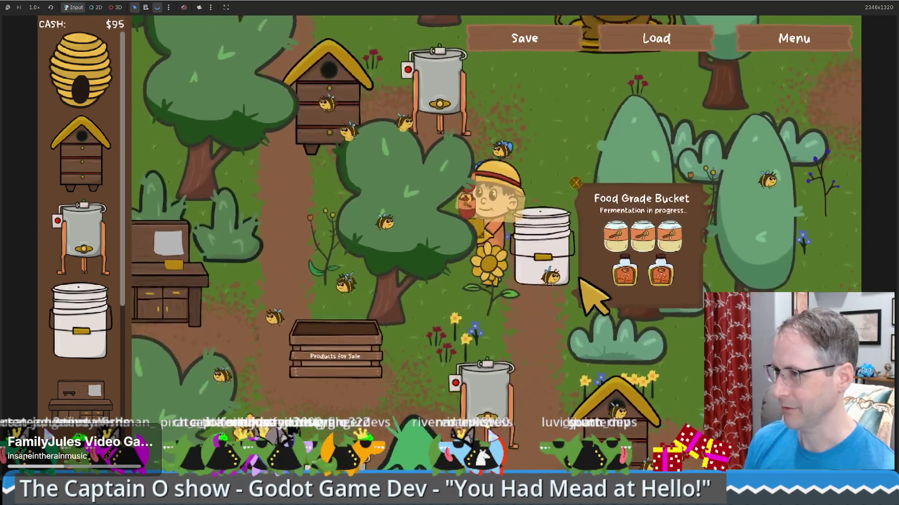
key(w)
key(d)
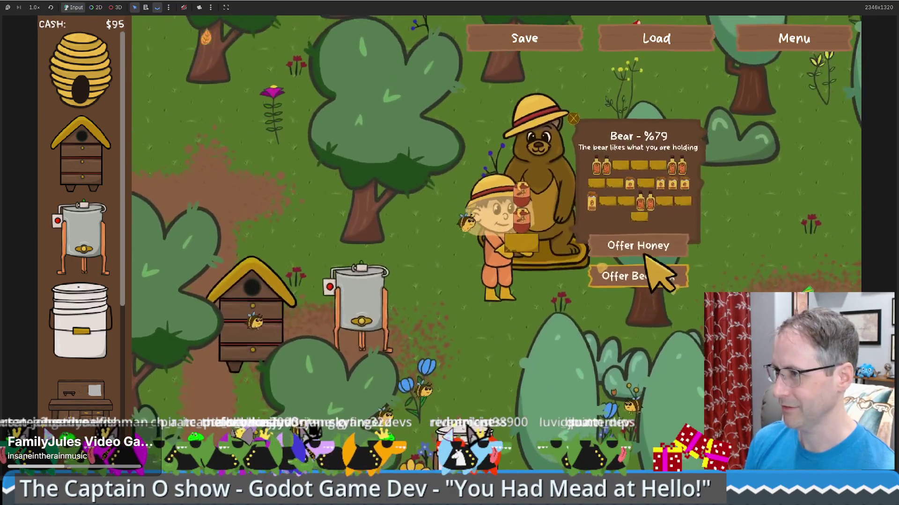
click(638, 246)
Walk down to the bucket and another extractor, then back up past the sale crate toward the bear.
key(s)
key(s)
key(a)
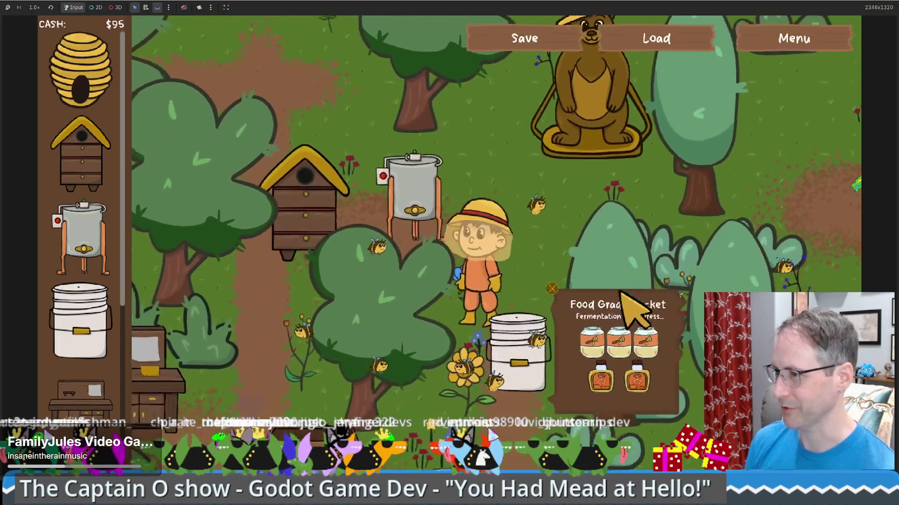
key(s)
key(a)
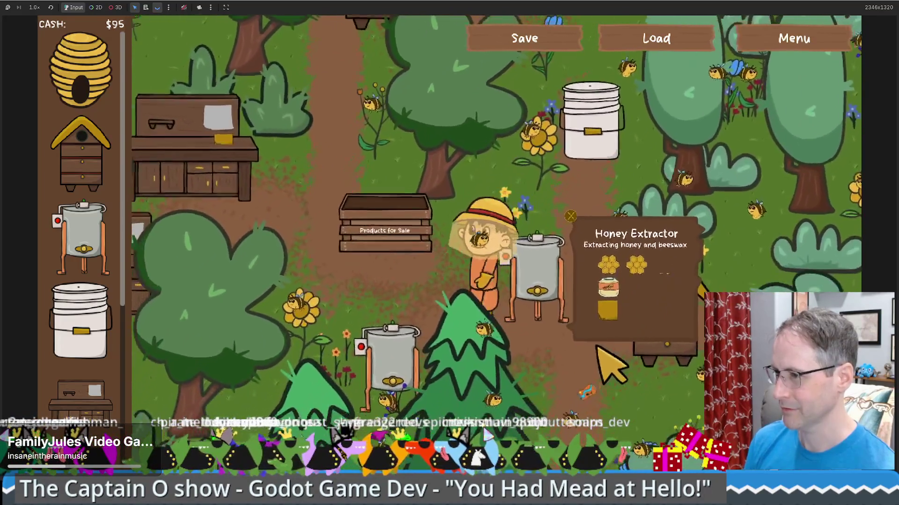
key(w)
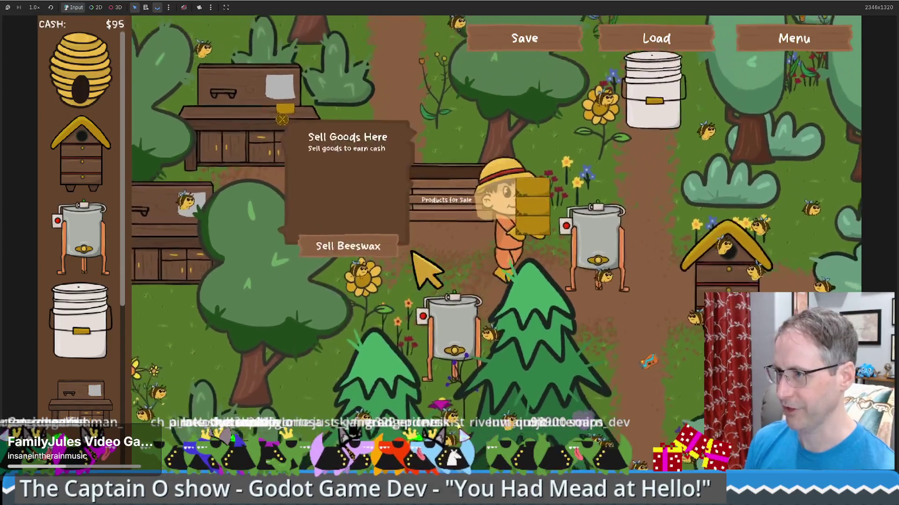
key(d)
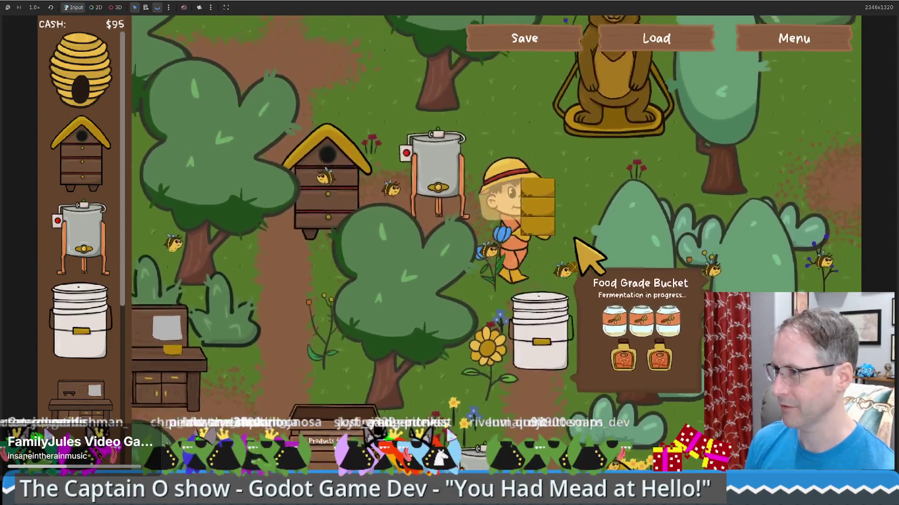
key(w)
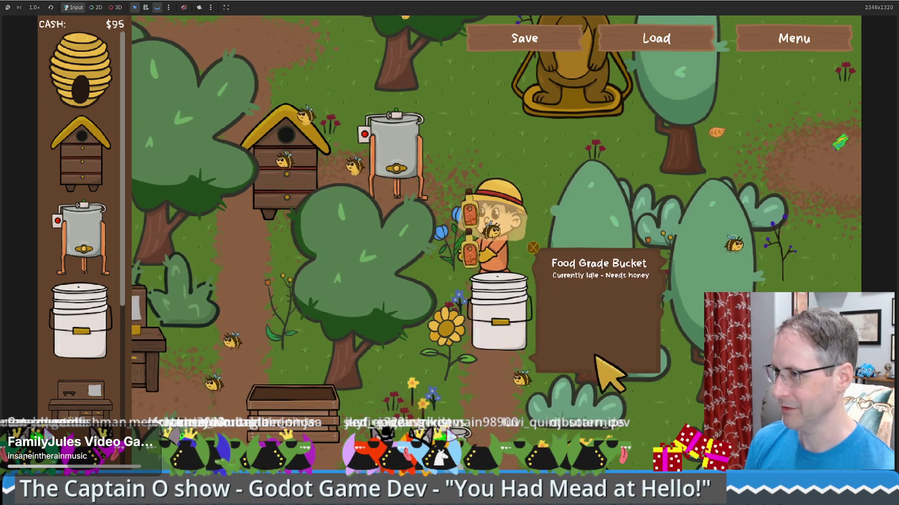
Sell the mead at the sale box for $300, then walk to the bear to win.
key(s)
key(a)
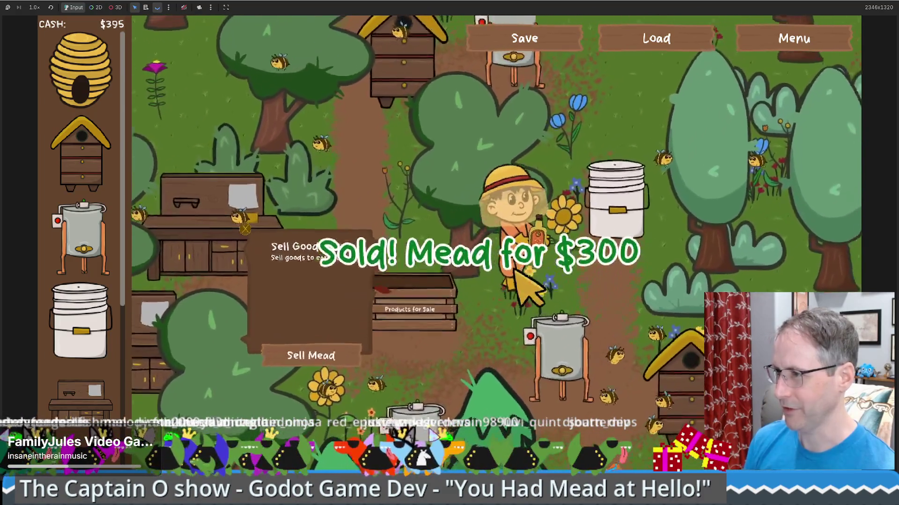
key(w)
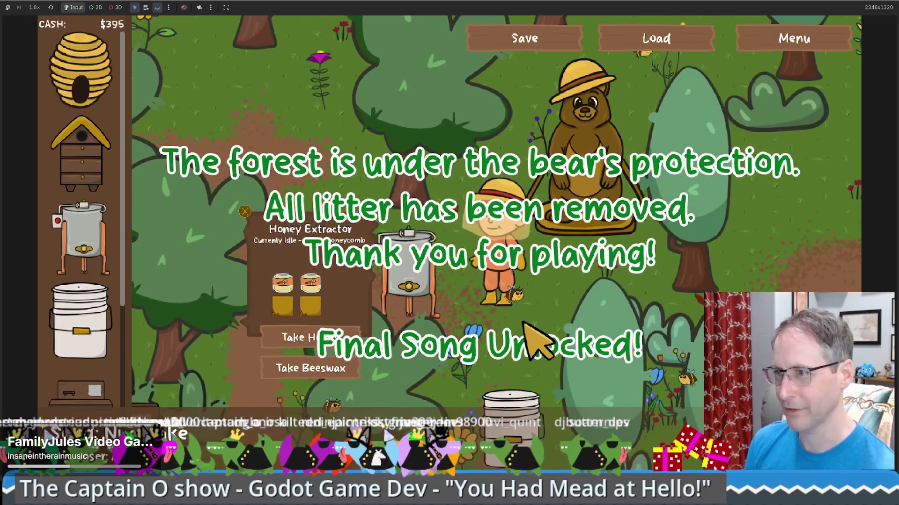
key(w)
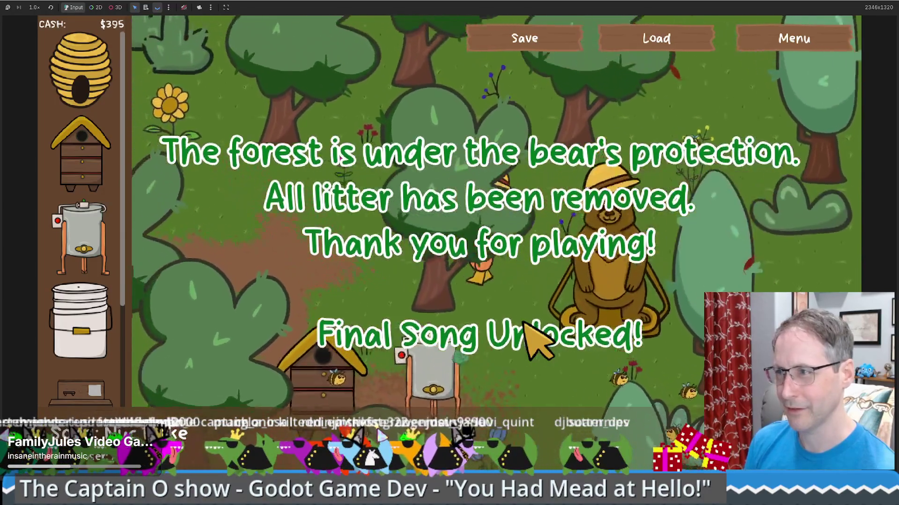
key(d)
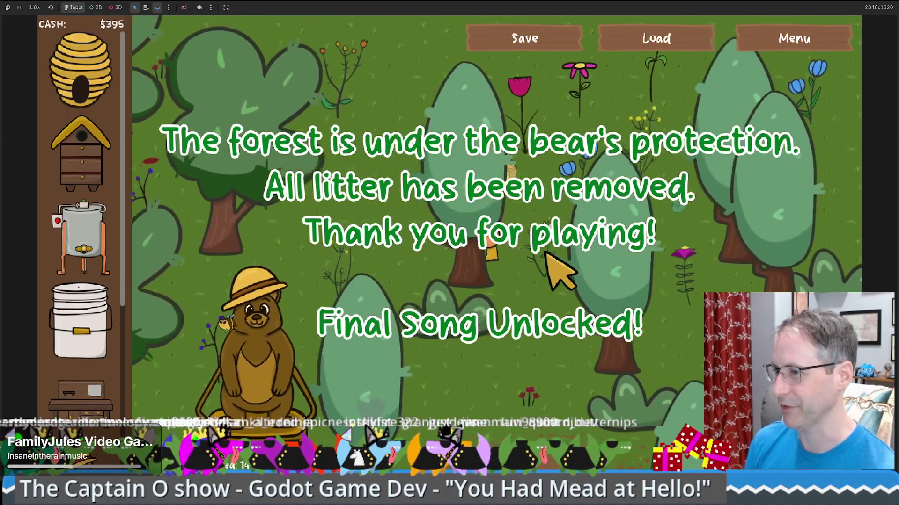
mouse_move(274, 377)
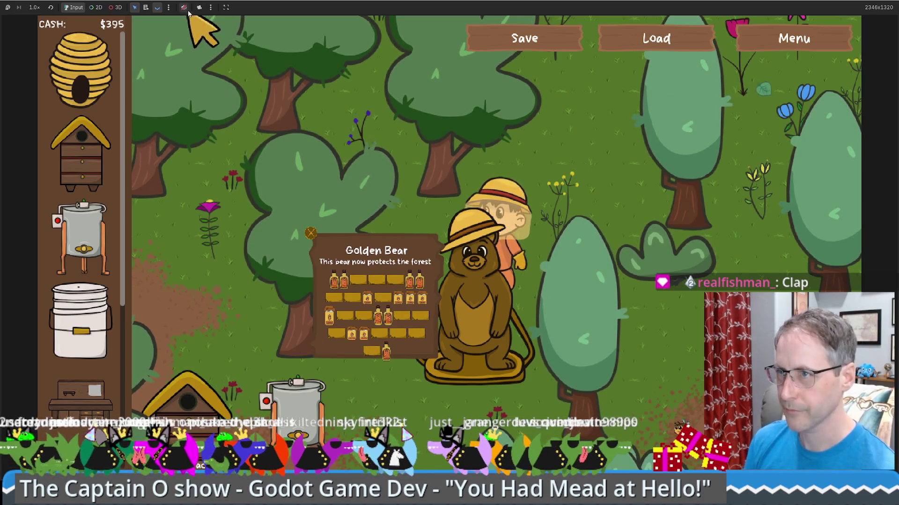
Walk the beekeeper past the Golden Bear and extractor, then stop the game with F8.
scroll(435, 194, down, 2)
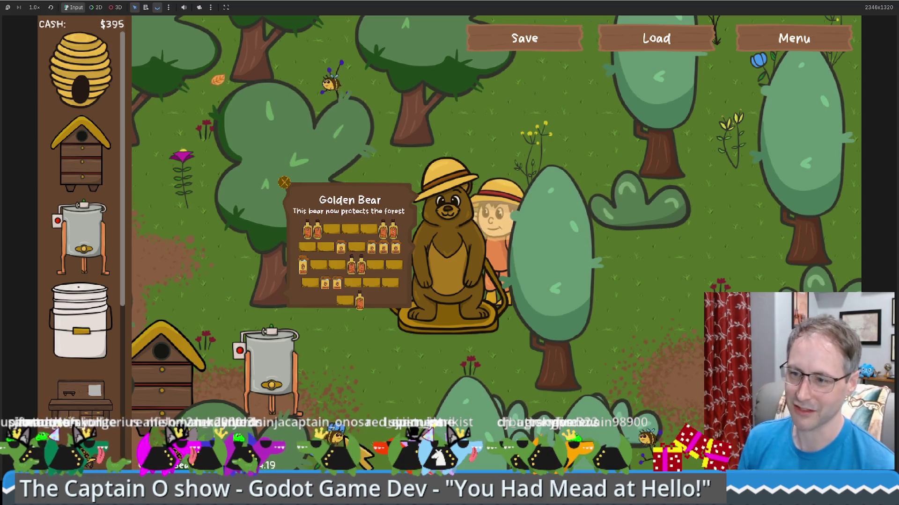
key(s)
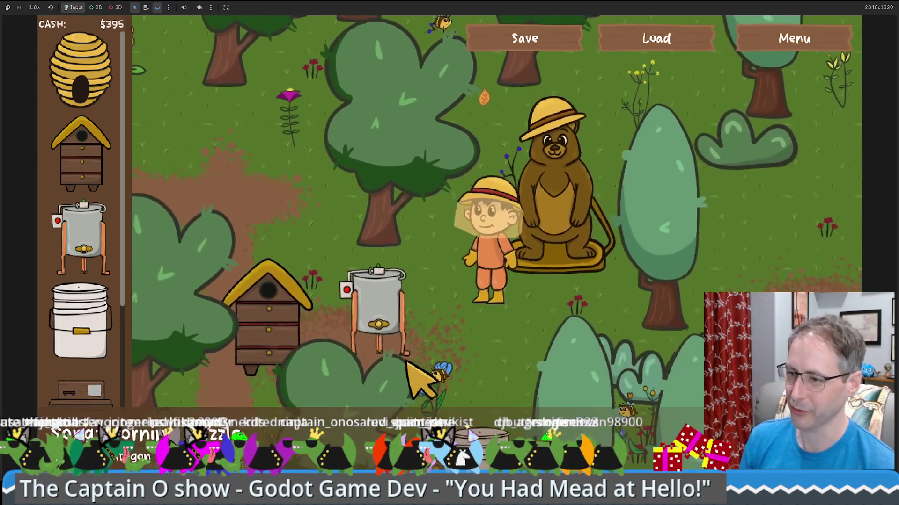
key(d)
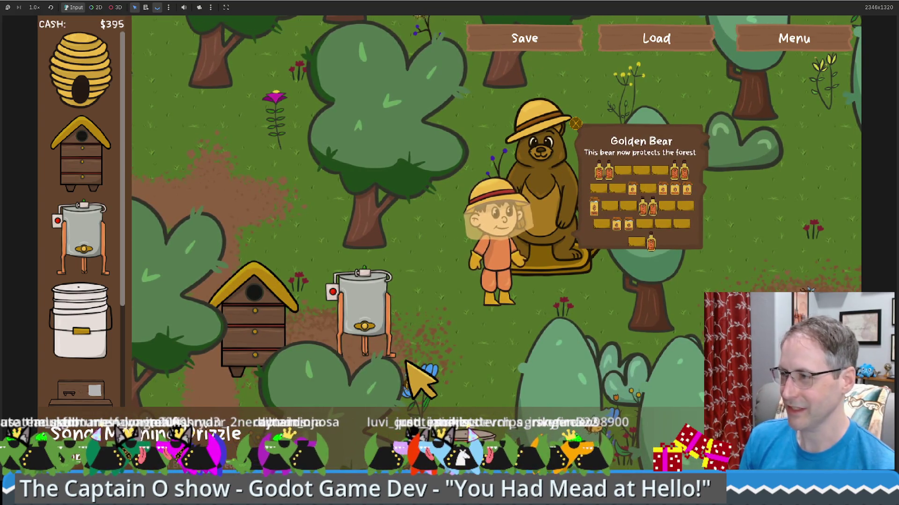
key(a)
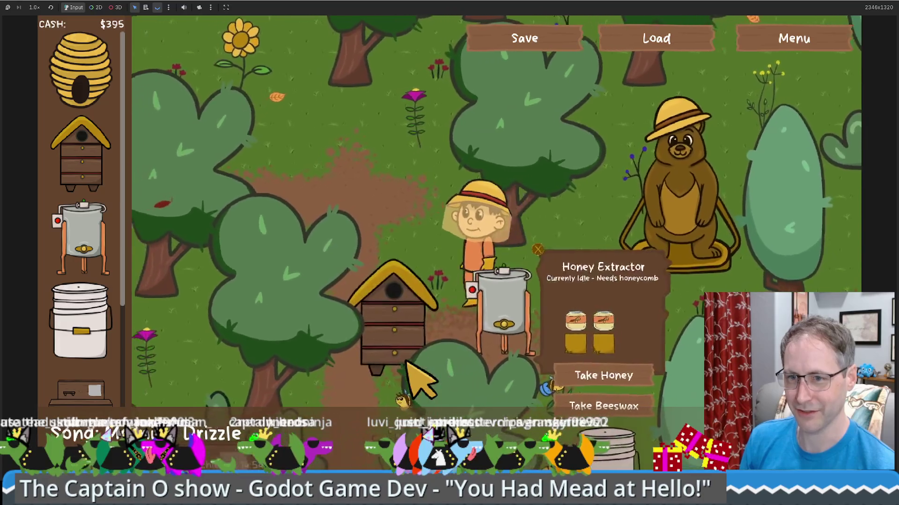
key(d)
key(s)
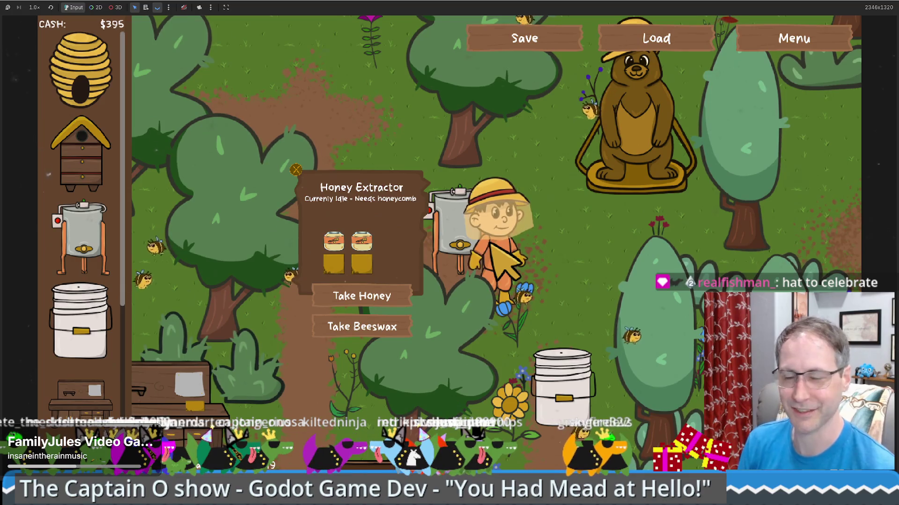
key(F8)
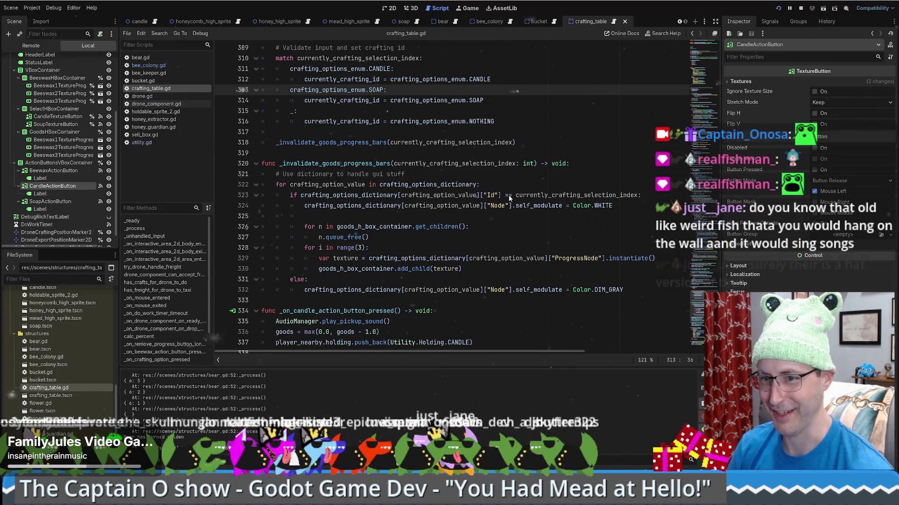
Place the cursor on lines 325–326 of crafting_table.gd and scroll up the script.
click(492, 217)
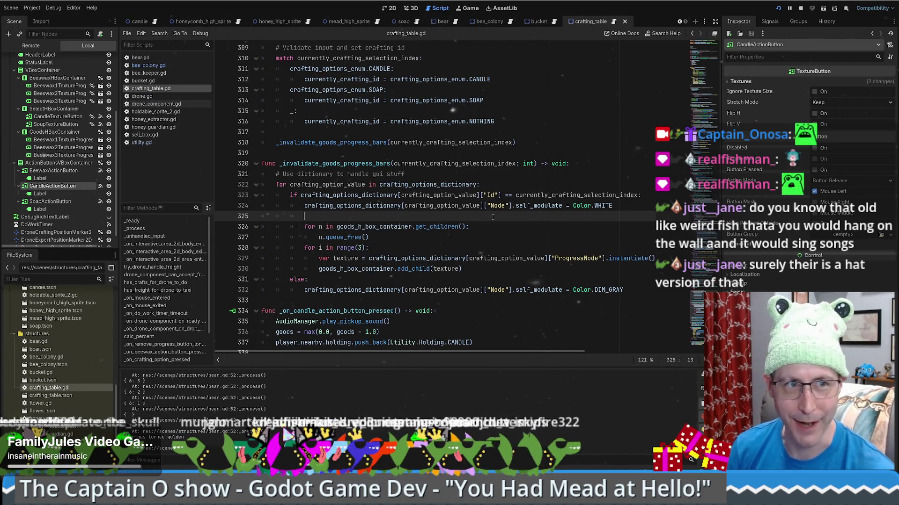
click(499, 226)
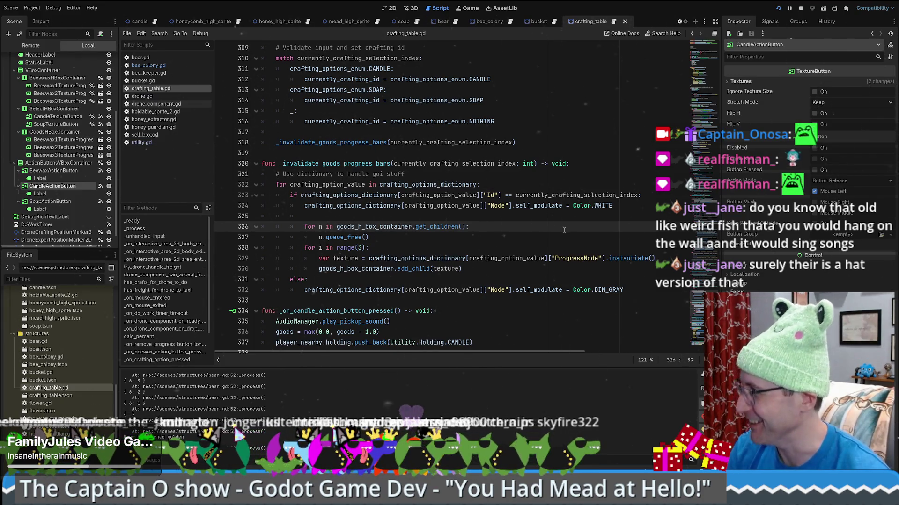
scroll(623, 229, up, 5)
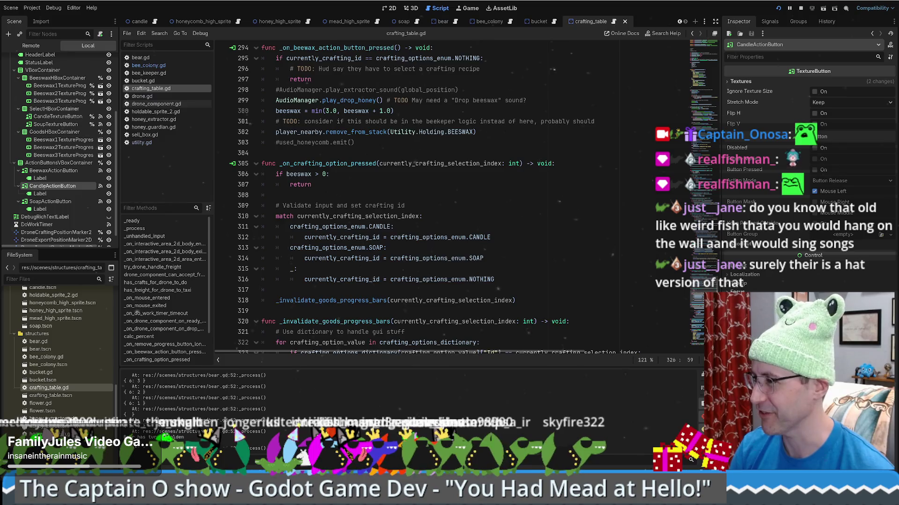
scroll(548, 103, up, 20)
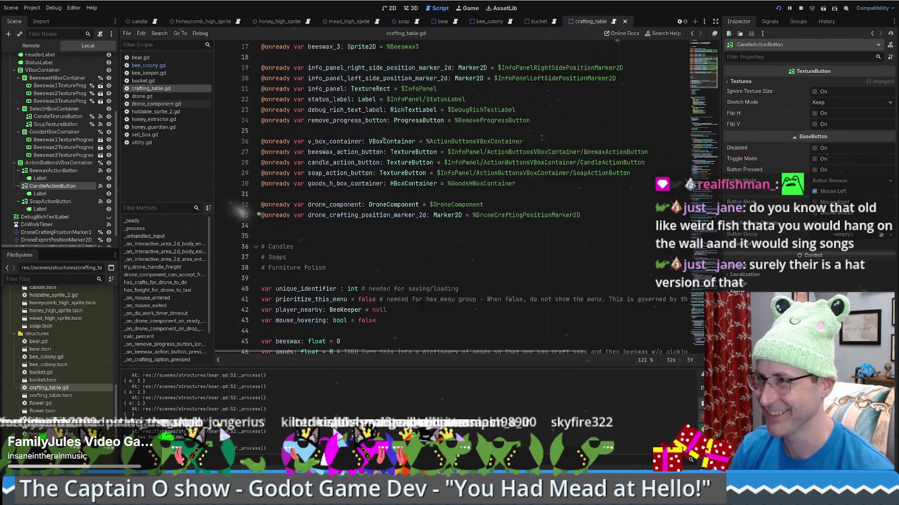
scroll(541, 138, up, 2)
Open the candle scene and holdable_sprite_2.gd, then view the candle in the 2D workspace.
click(154, 22)
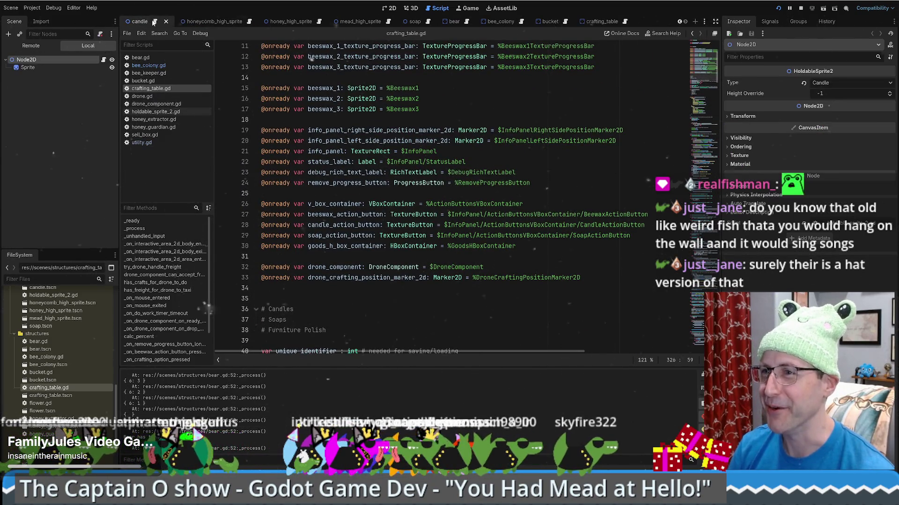
click(155, 22)
click(384, 9)
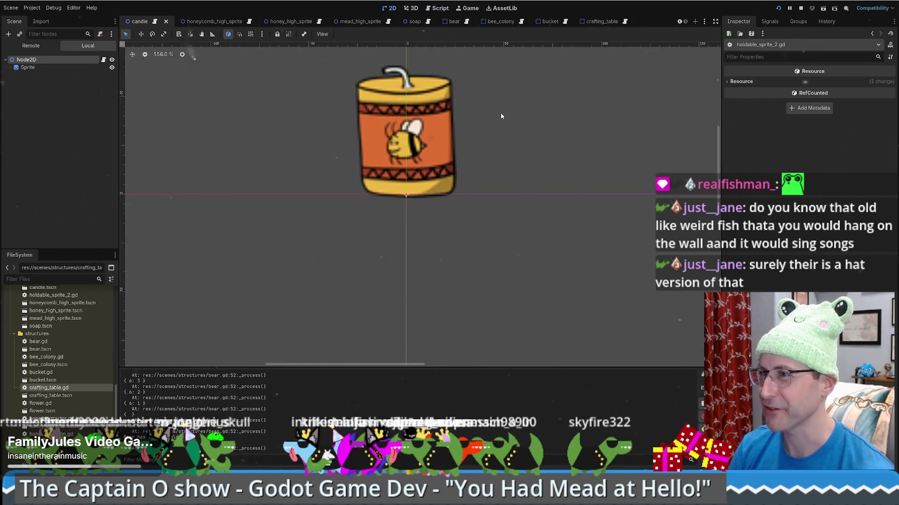
scroll(500, 113, up, 5)
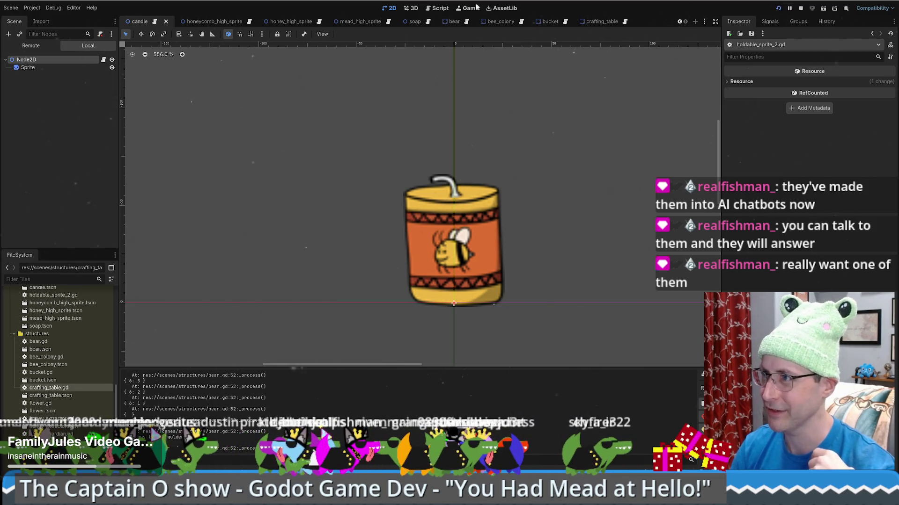
Run the game, check its Settings, and load the saved game.
key(F5)
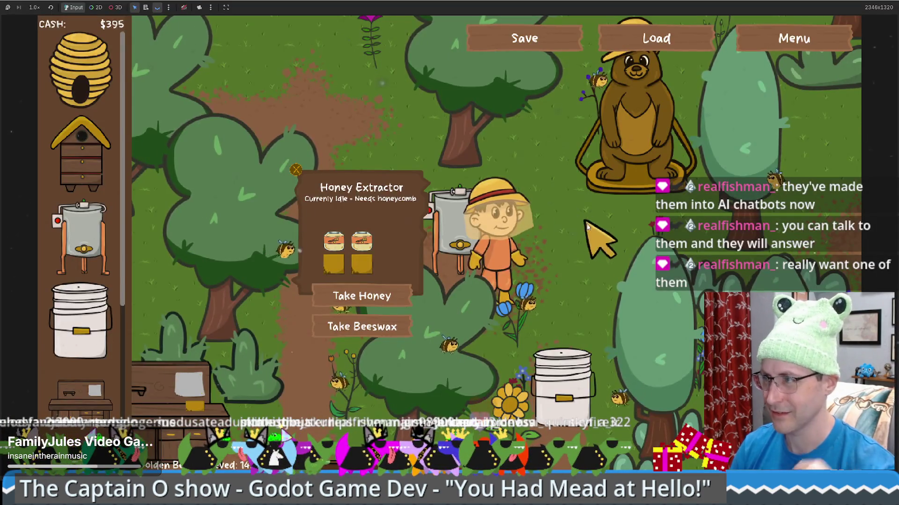
click(826, 41)
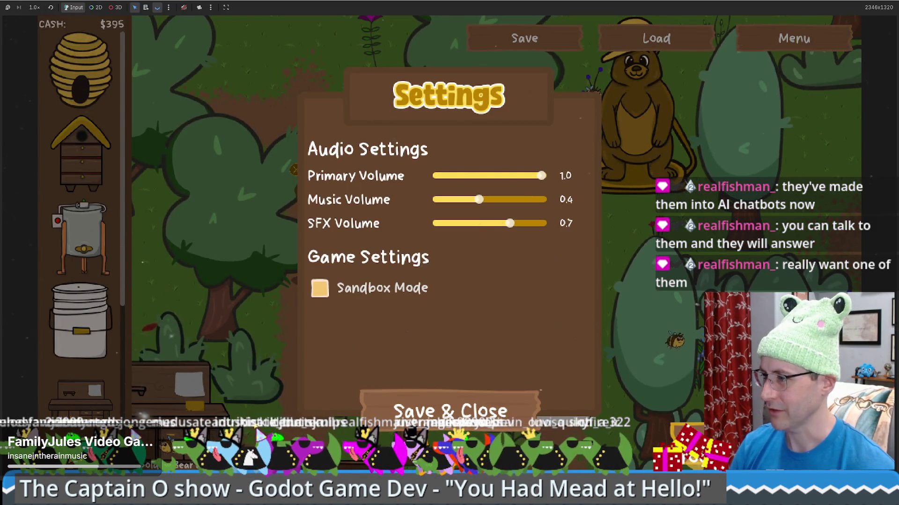
click(538, 402)
click(497, 240)
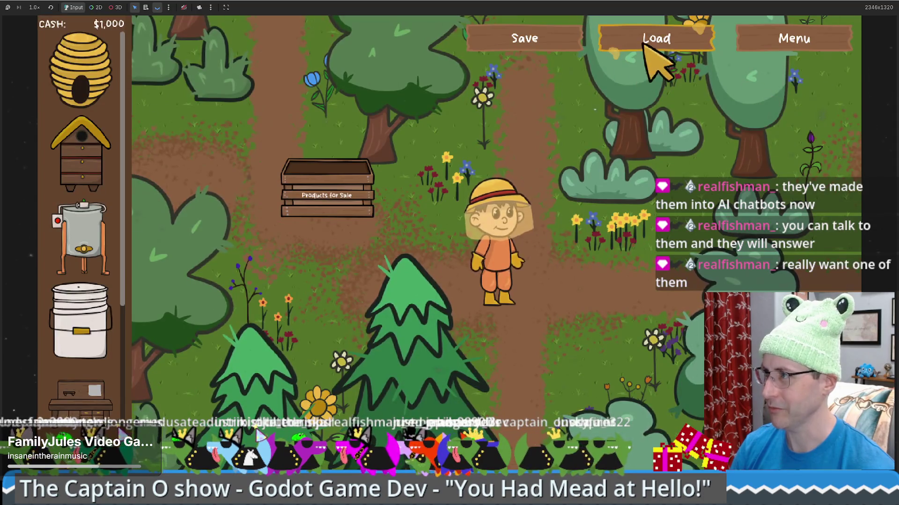
click(643, 44)
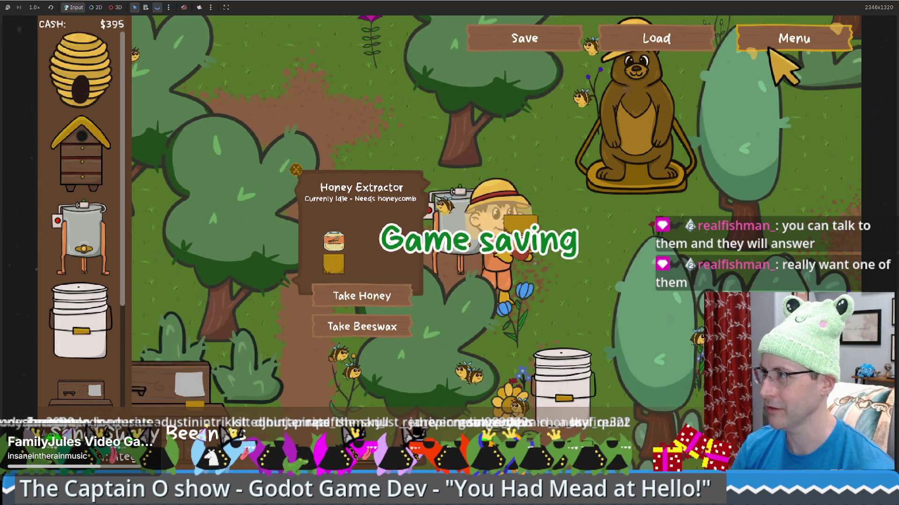
Walk the beekeeper to the bucket and back, then start a new $10,000 game.
key(s)
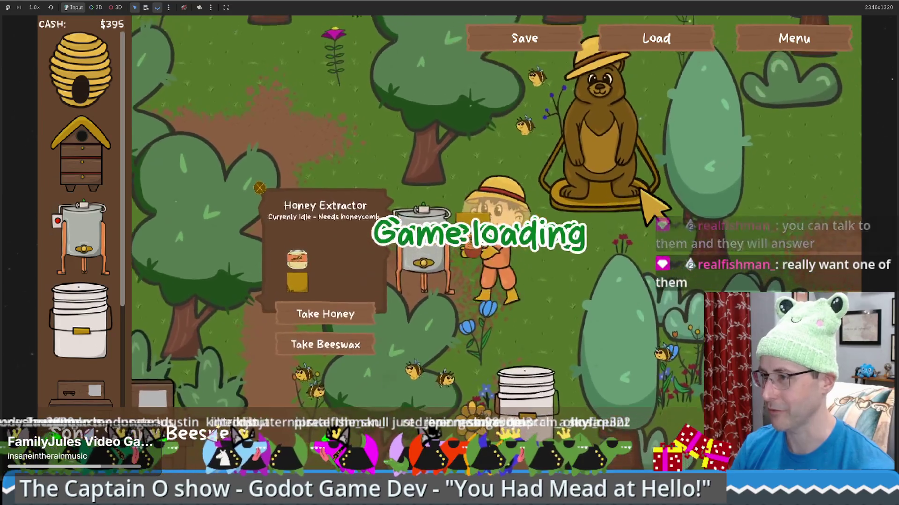
key(w)
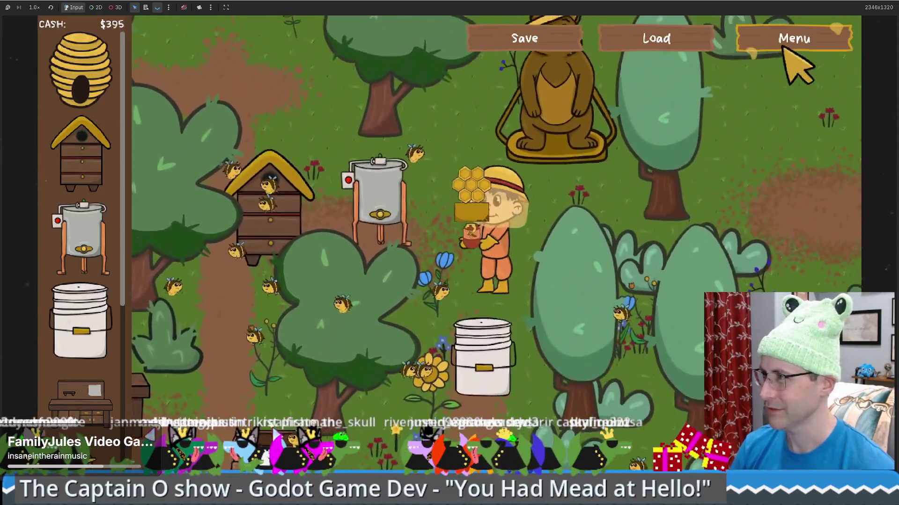
click(782, 47)
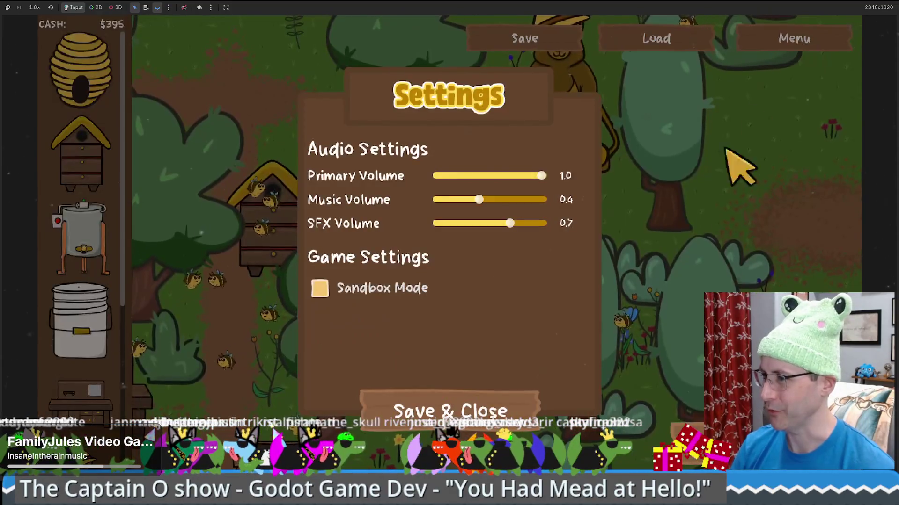
click(449, 411)
click(441, 411)
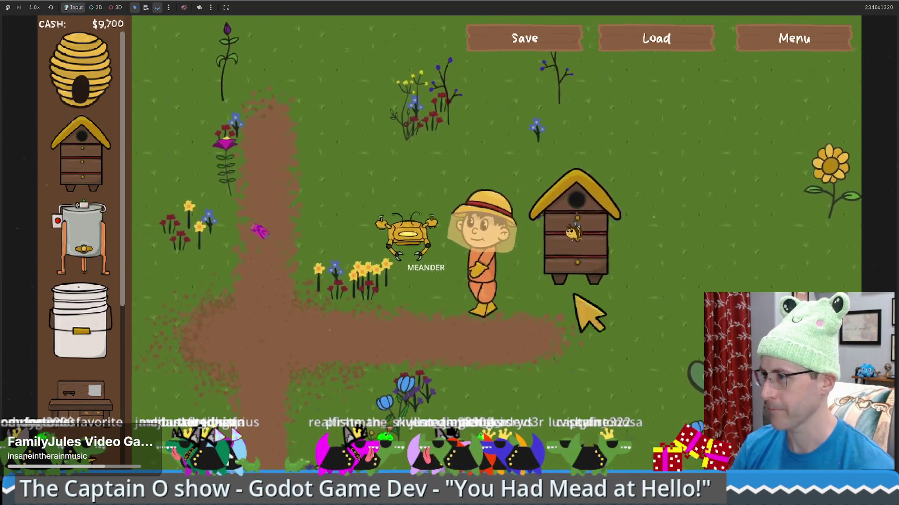
Place a honey extractor and a crafting table, then head the beekeeper toward the hive.
mouse_move(82, 239)
mouse_down()
mouse_move(656, 159)
mouse_move(679, 176)
mouse_up()
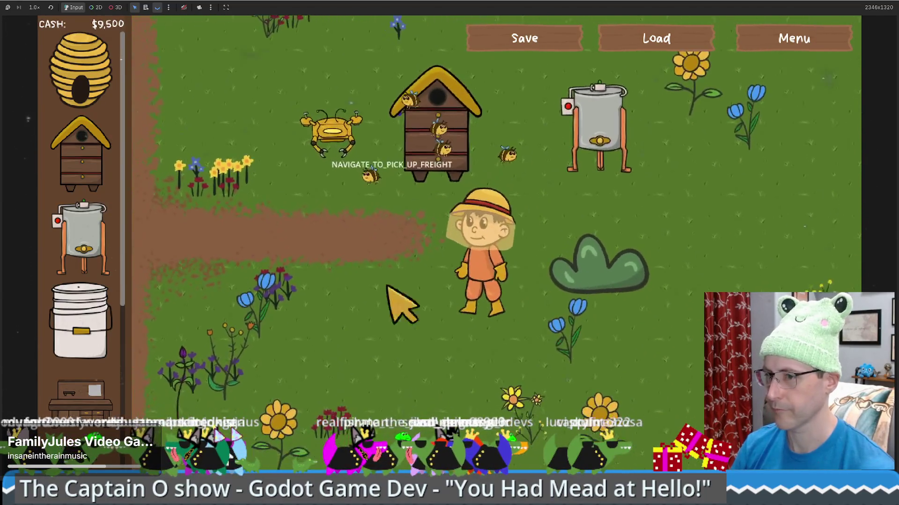
mouse_move(91, 400)
mouse_down()
mouse_move(665, 221)
mouse_move(651, 240)
mouse_up()
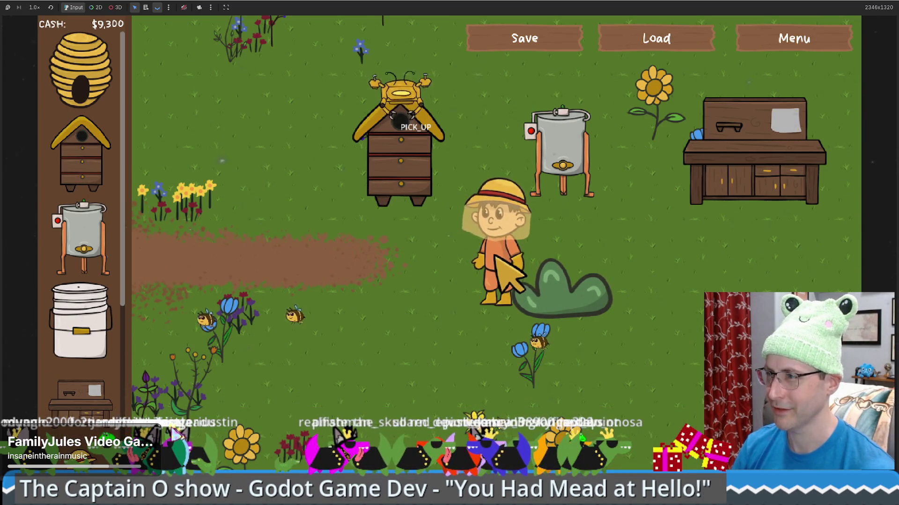
key(a)
key(w)
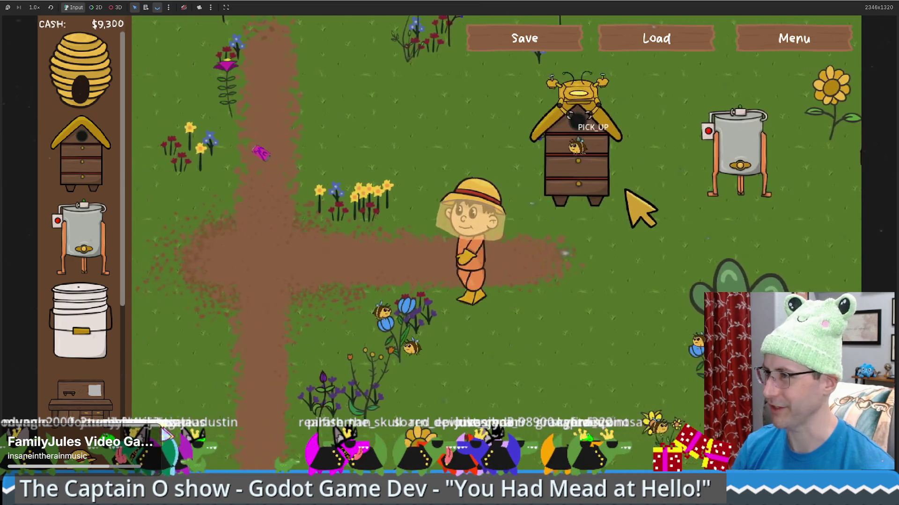
click(652, 290)
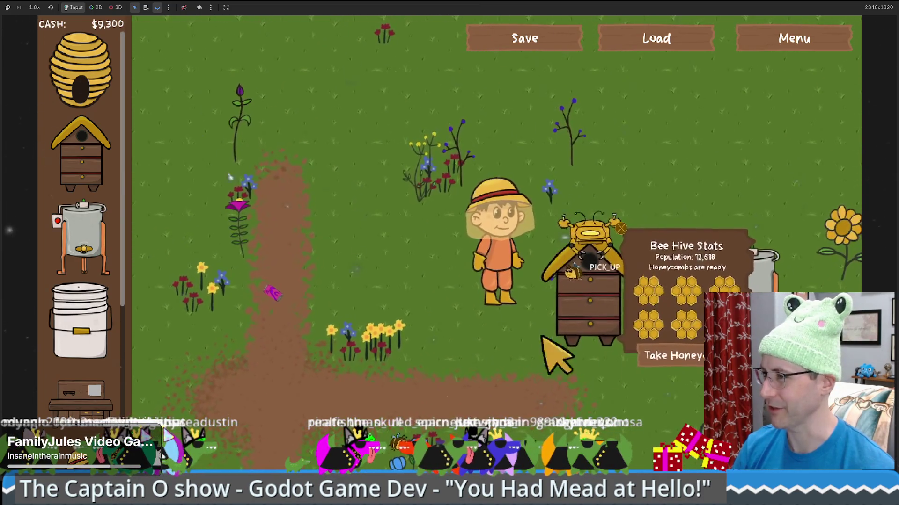
Position the beekeeper at the hive and take a honeycomb from it.
key(s)
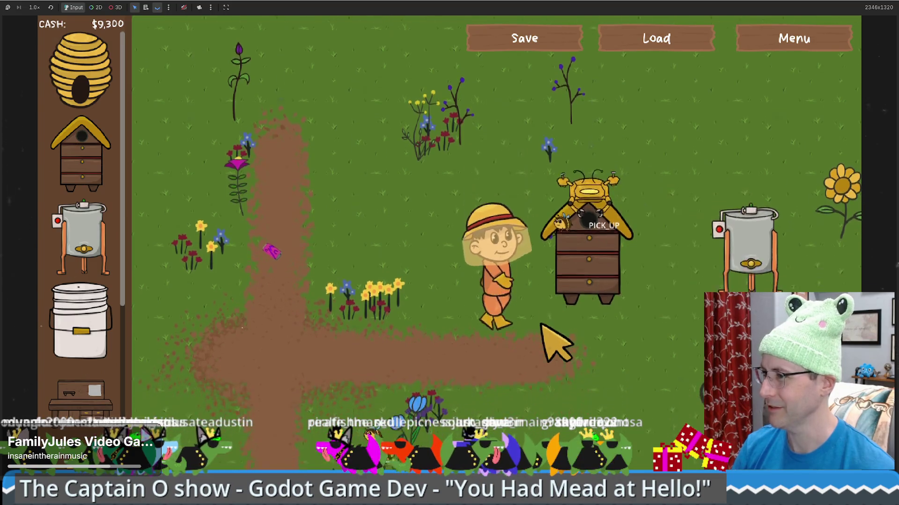
key(d)
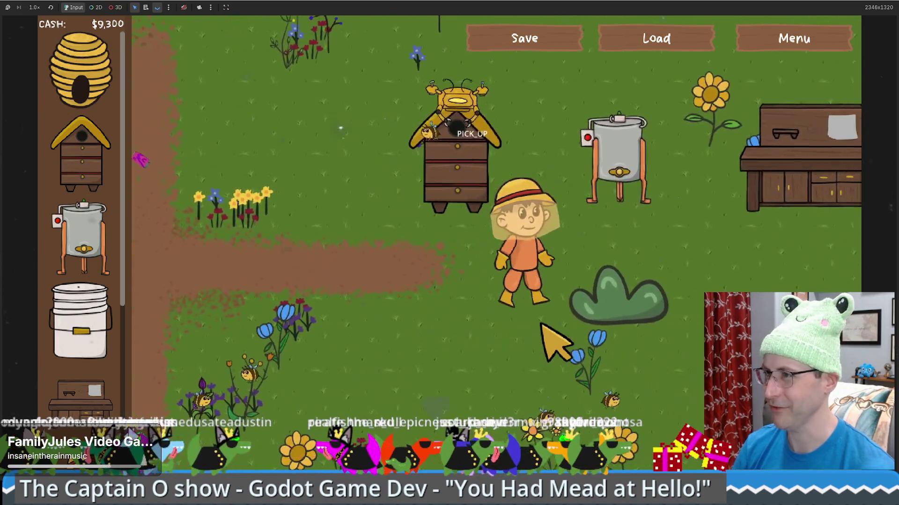
key(w)
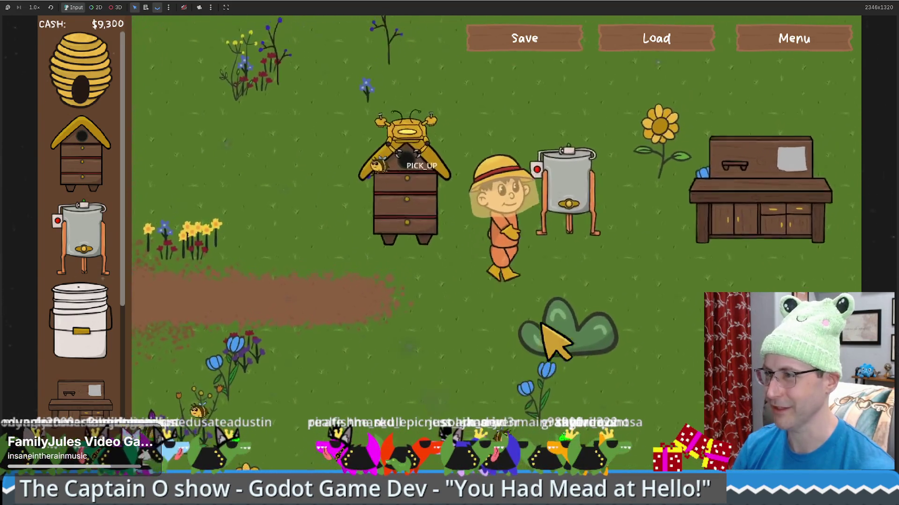
key(a)
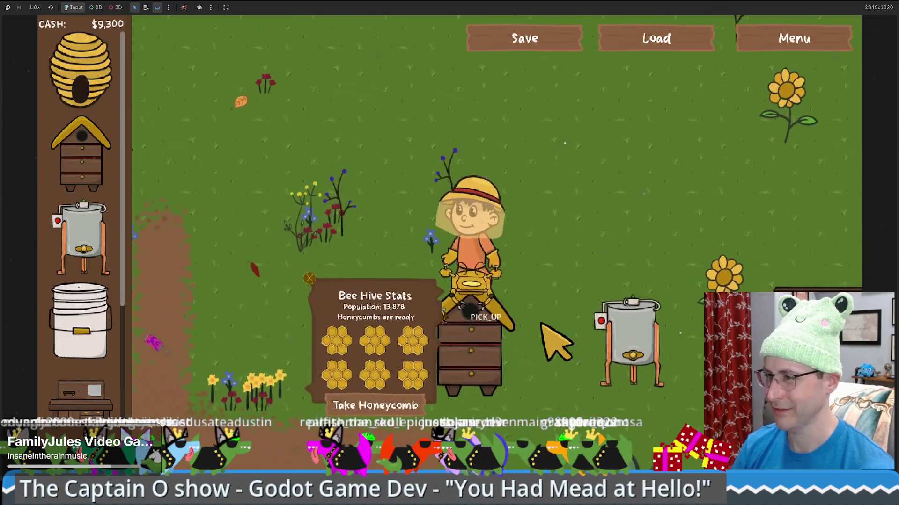
key(a)
key(s)
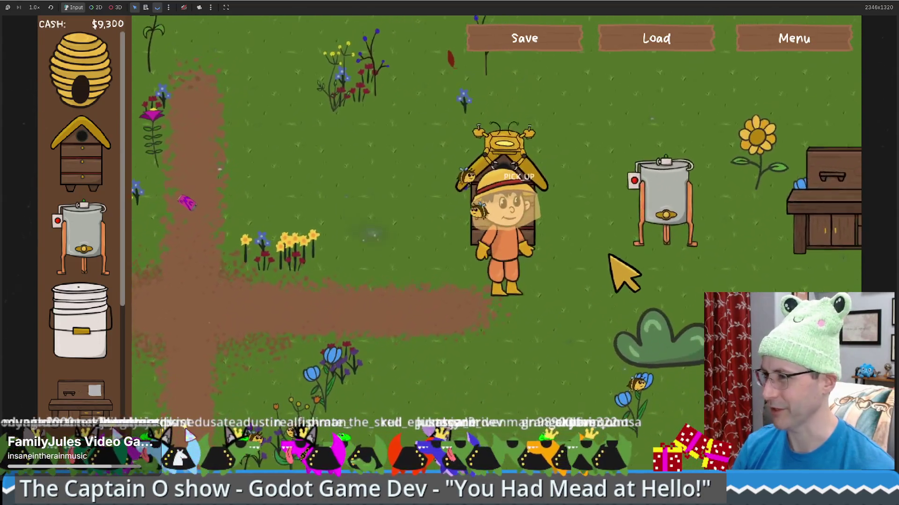
key(w)
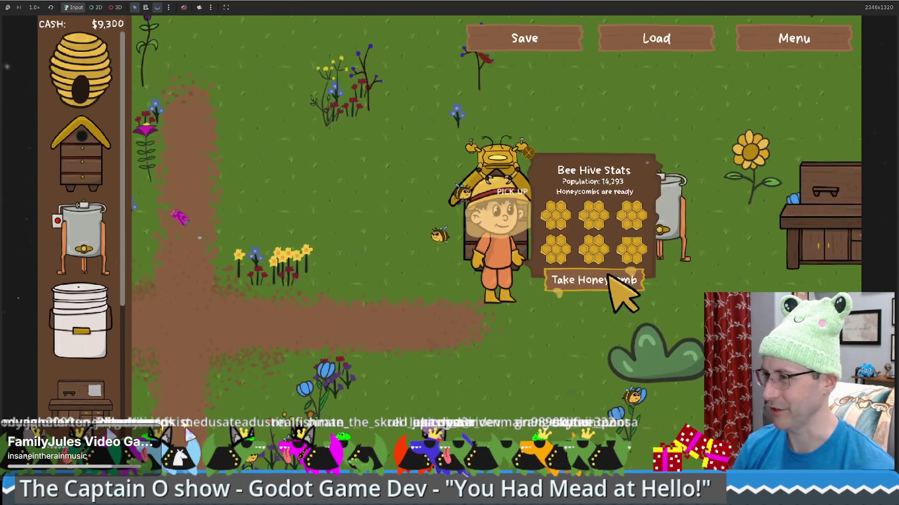
click(608, 280)
key(d)
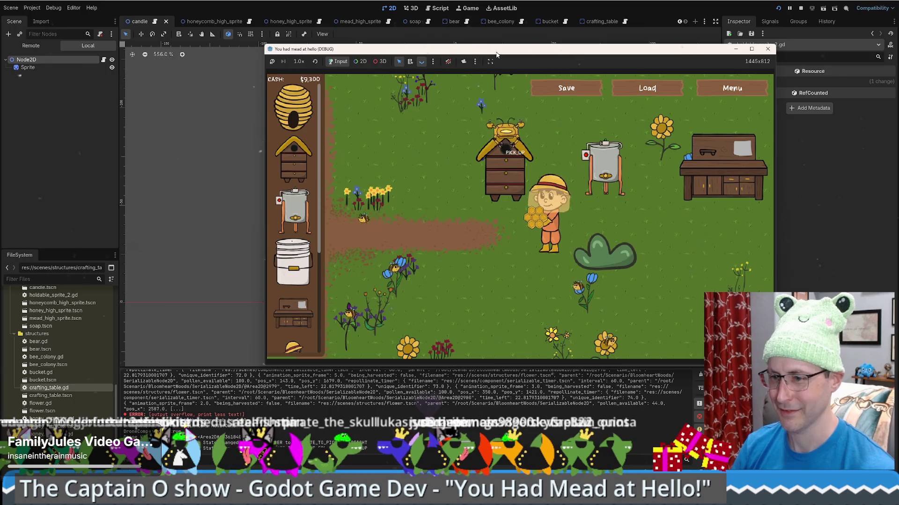
Stop the running game and close all four open scene tabs.
click(330, 365)
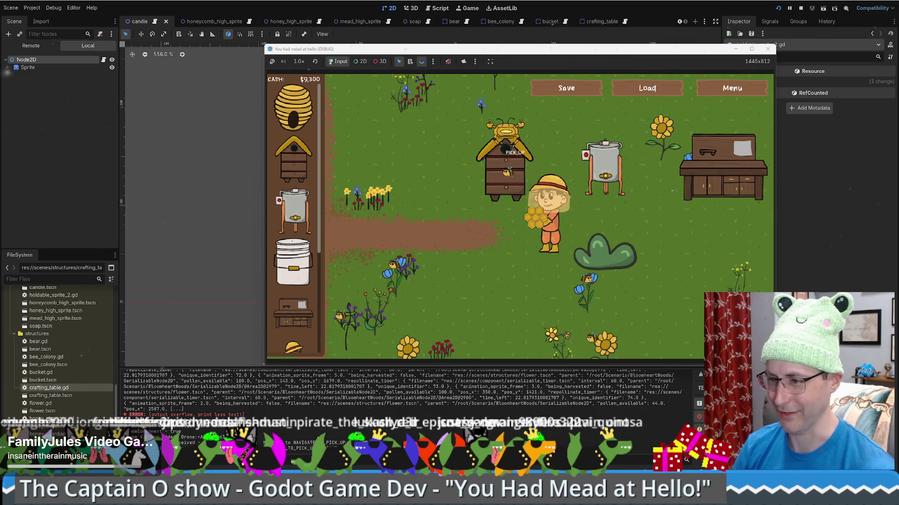
click(274, 8)
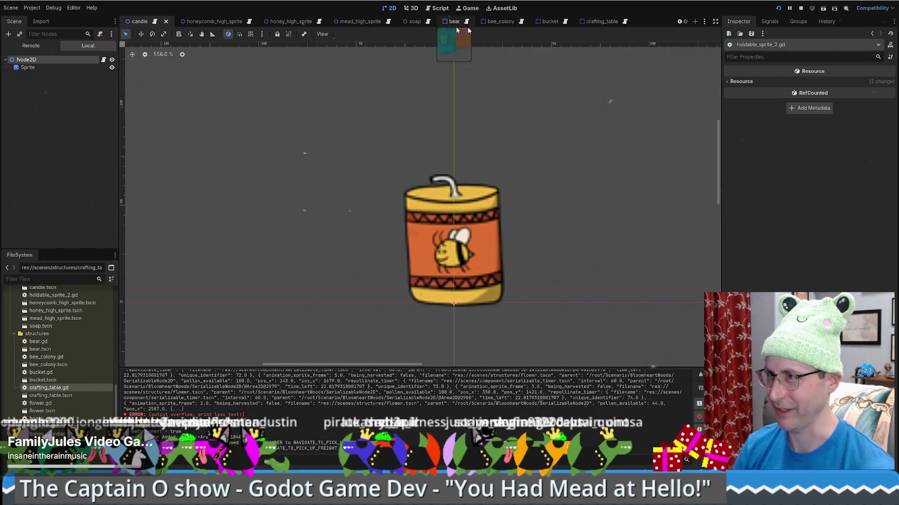
click(800, 8)
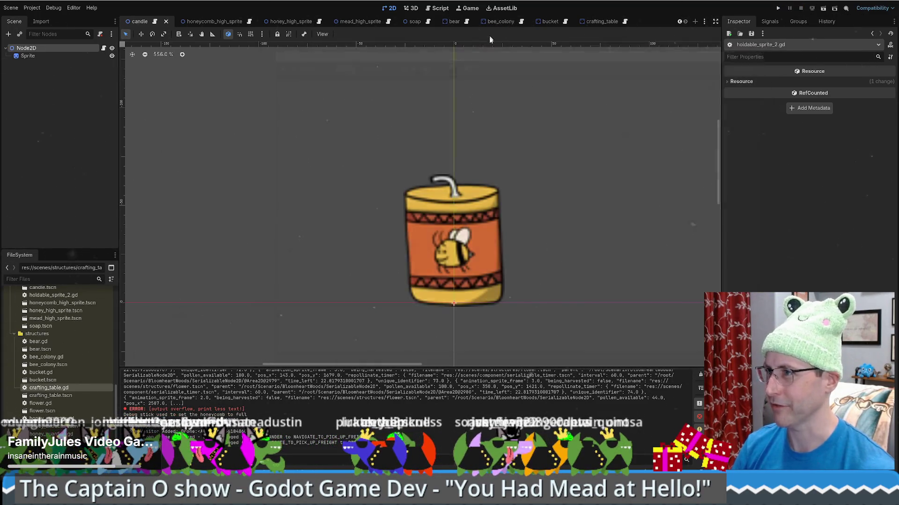
middle_click(140, 21)
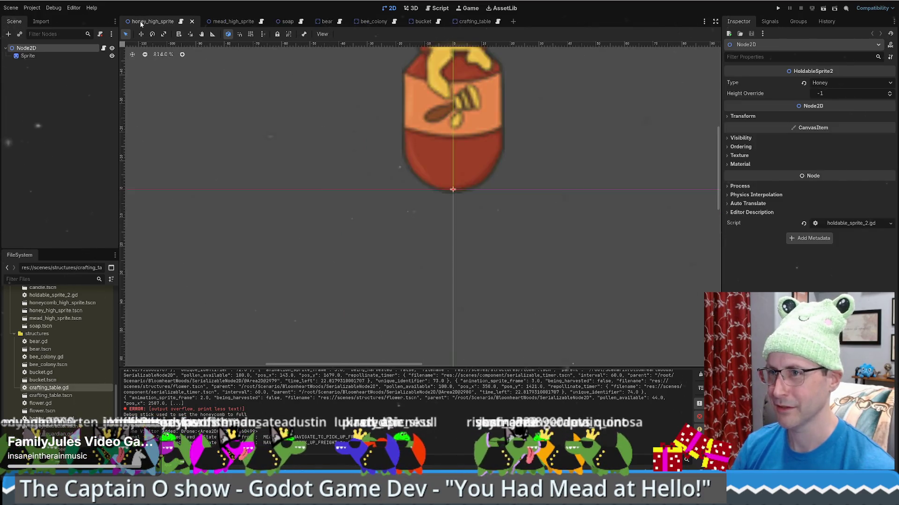
middle_click(139, 21)
middle_click(140, 21)
middle_click(139, 21)
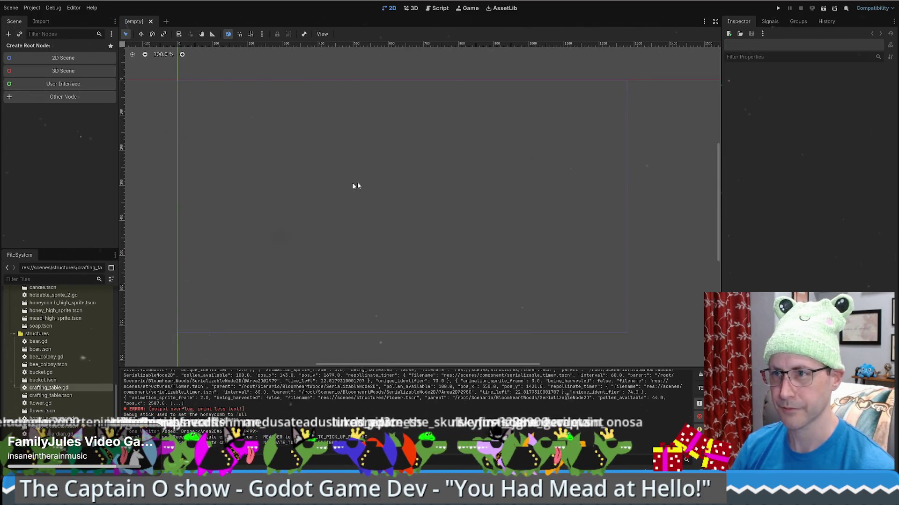
Browse the FileSystem dock and open the man_made_bee_colony scene.
scroll(84, 385, up, 5)
scroll(117, 326, down, 2)
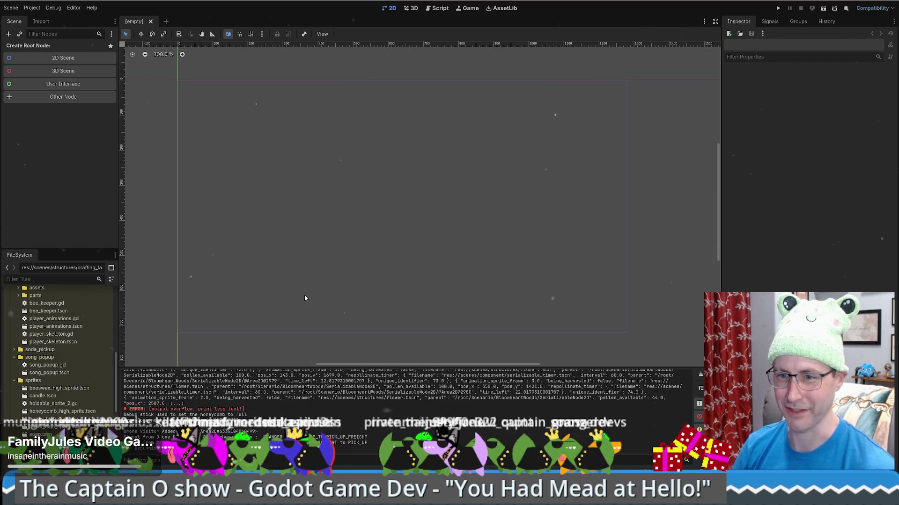
mouse_move(115, 372)
mouse_down()
mouse_move(117, 315)
mouse_move(107, 367)
mouse_up()
scroll(107, 367, down, 5)
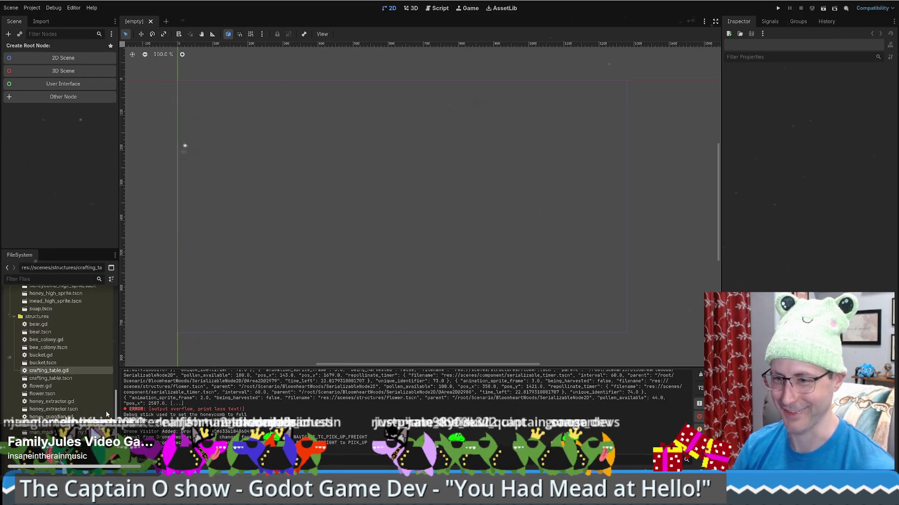
scroll(70, 374, down, 4)
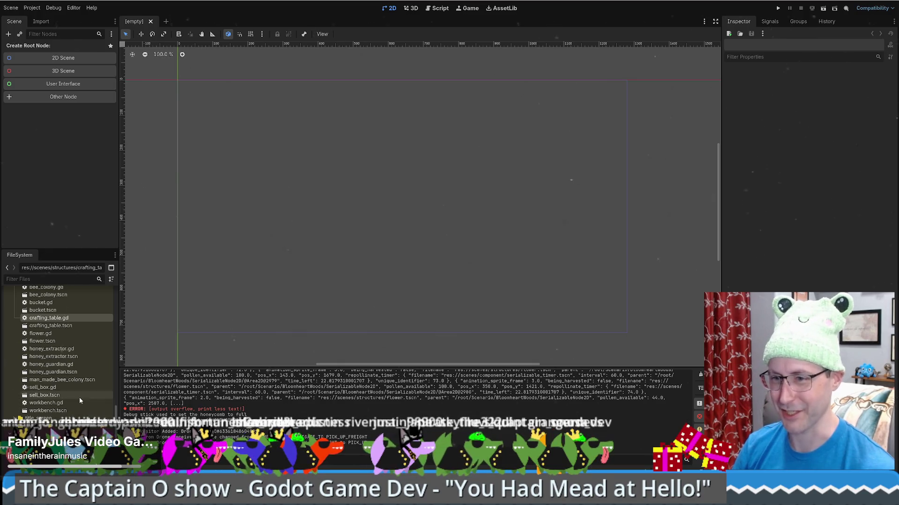
scroll(55, 363, up, 1)
scroll(68, 331, down, 2)
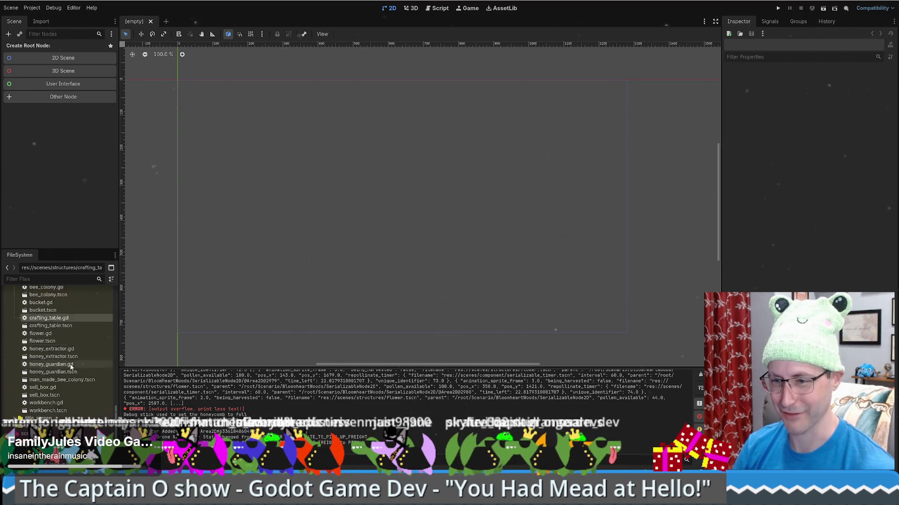
scroll(60, 384, up, 3)
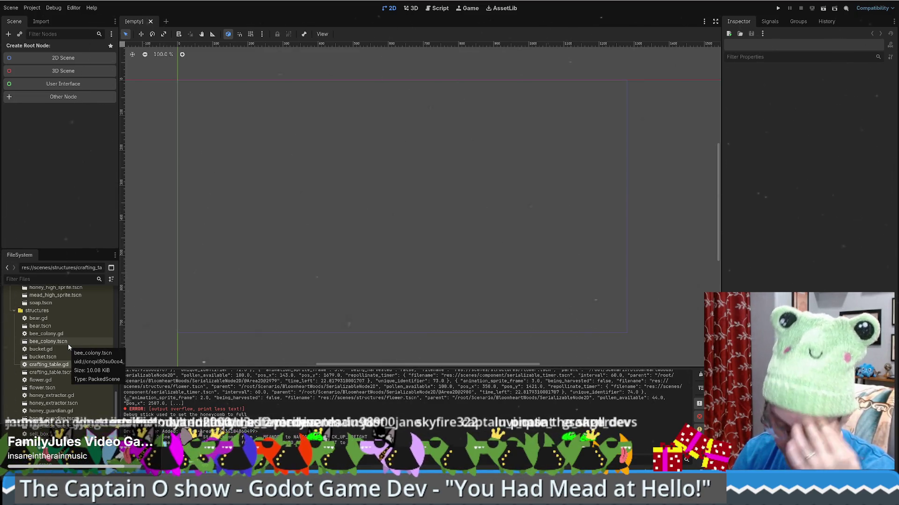
scroll(64, 404, down, 1)
double_click(64, 404)
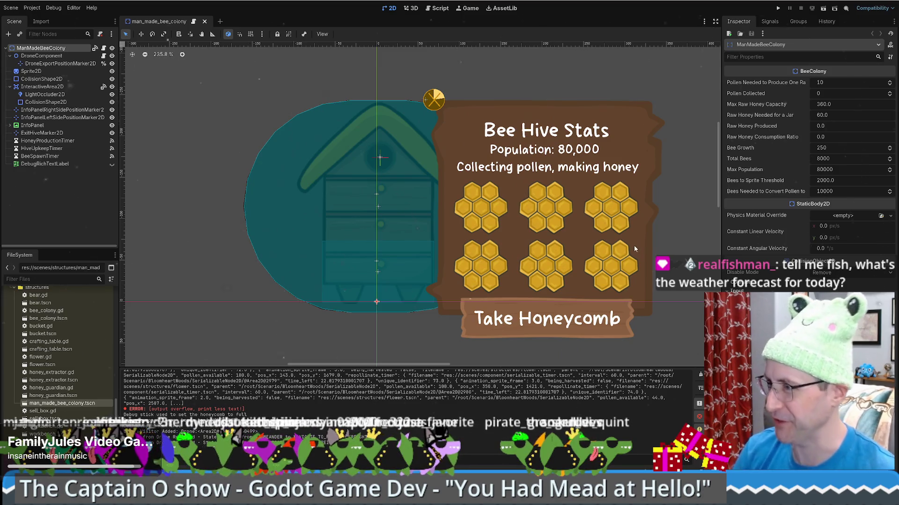
Select the DroneComponent node and list its signals in the Node panel.
scroll(611, 239, down, 3)
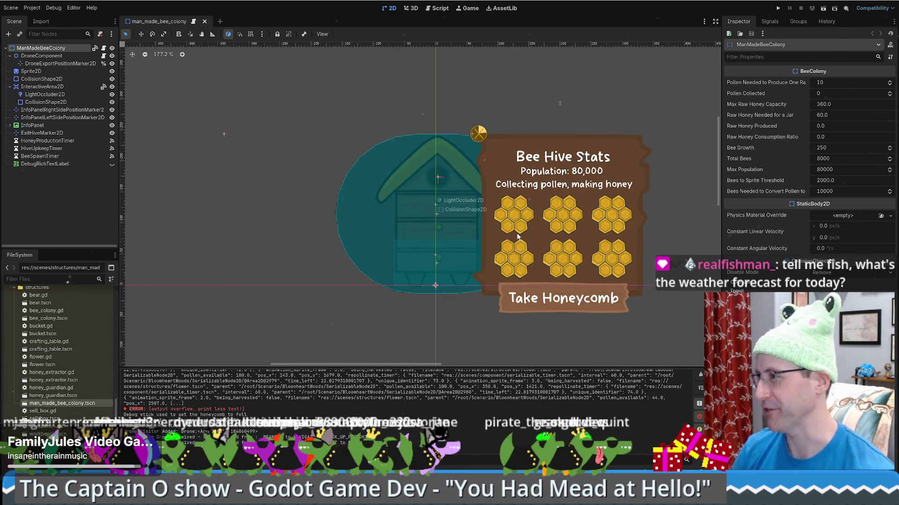
scroll(517, 237, up, 5)
scroll(409, 229, down, 2)
scroll(407, 230, up, 4)
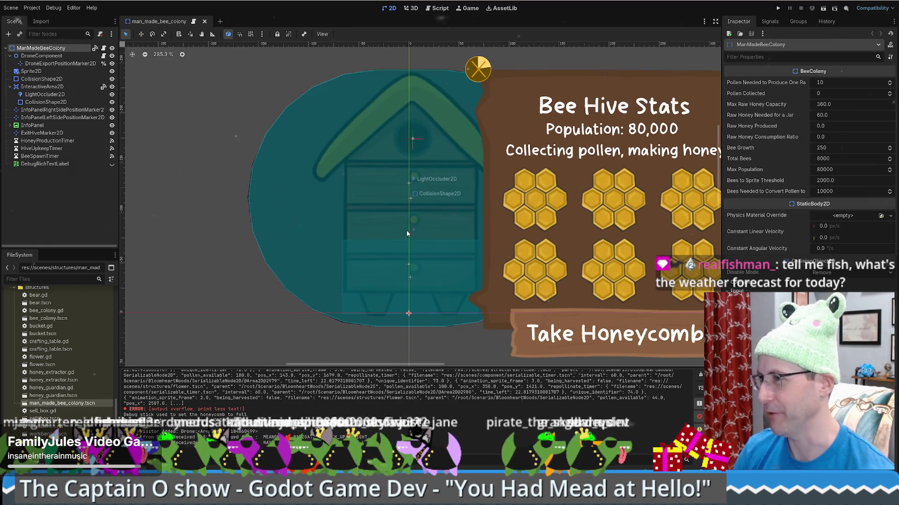
scroll(421, 234, down, 2)
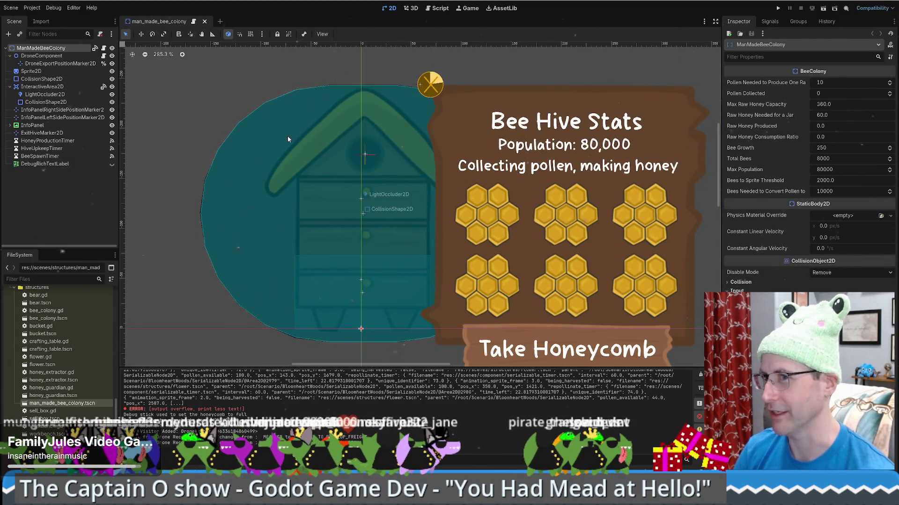
click(71, 57)
click(769, 21)
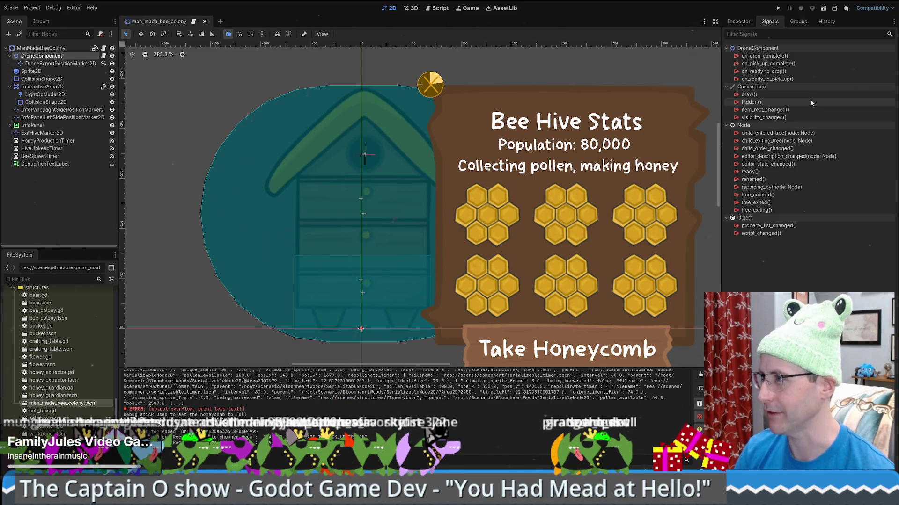
Connect DroneComponent's on_drop_complete signal to the hive script's generated handler.
double_click(773, 57)
scroll(398, 244, down, 1)
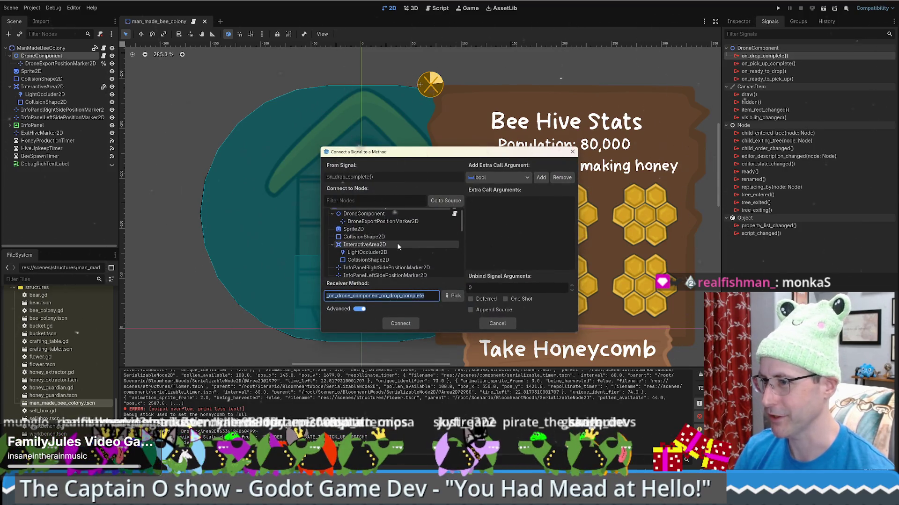
click(401, 323)
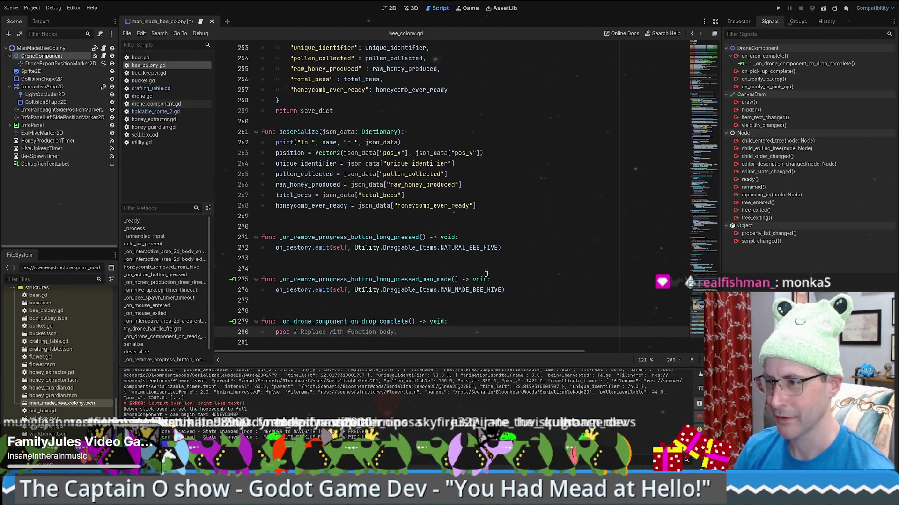
double_click(383, 321)
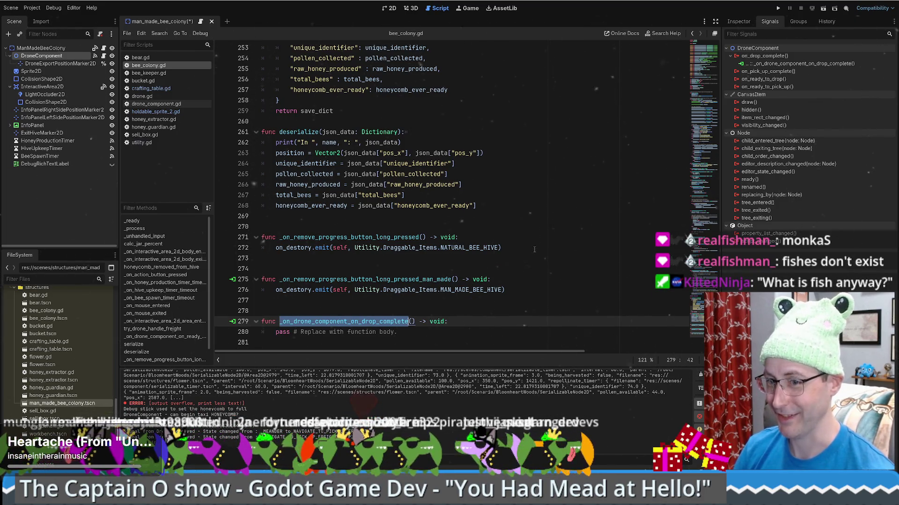
Delete the generated on_drop_complete handler from bee_colony.gd and disconnect the signal.
scroll(575, 299, up, 5)
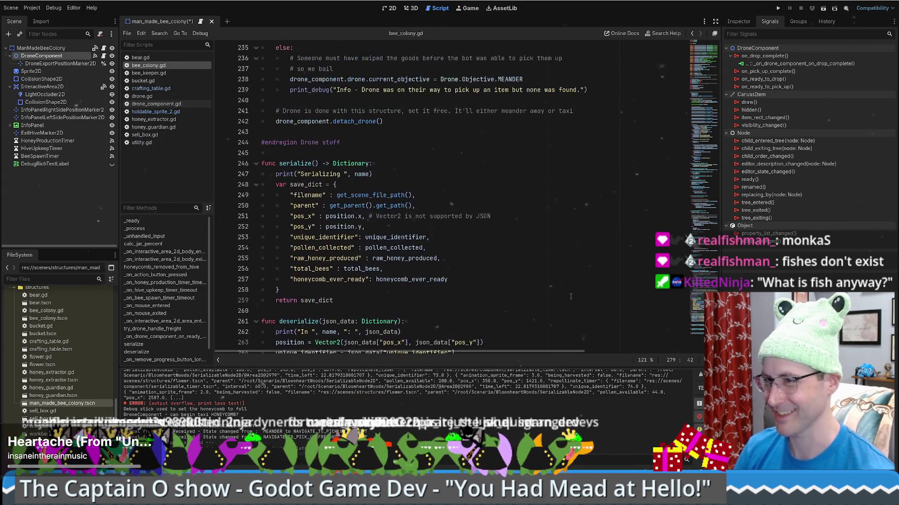
scroll(527, 299, down, 5)
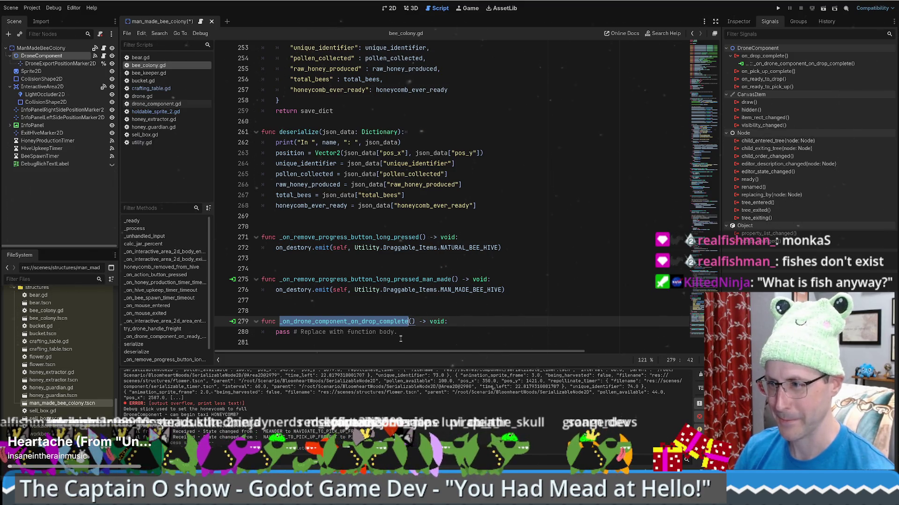
scroll(401, 338, up, 15)
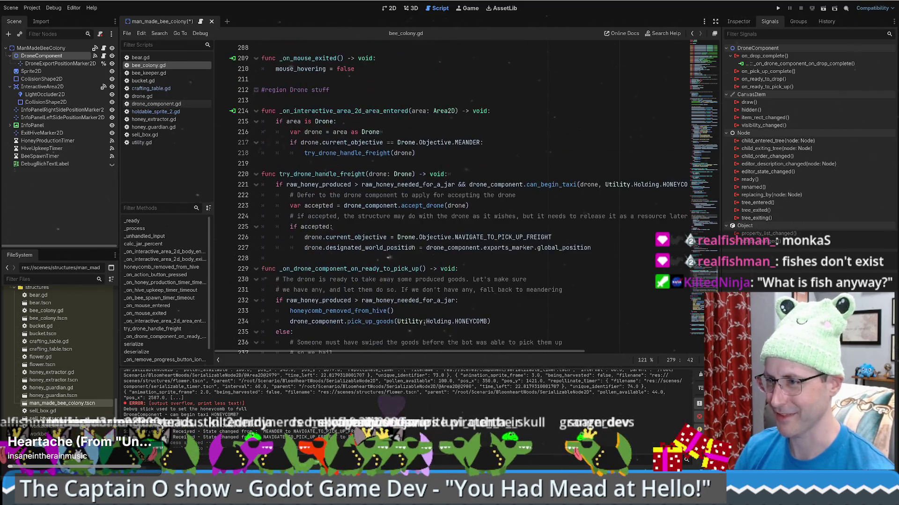
scroll(421, 326, down, 15)
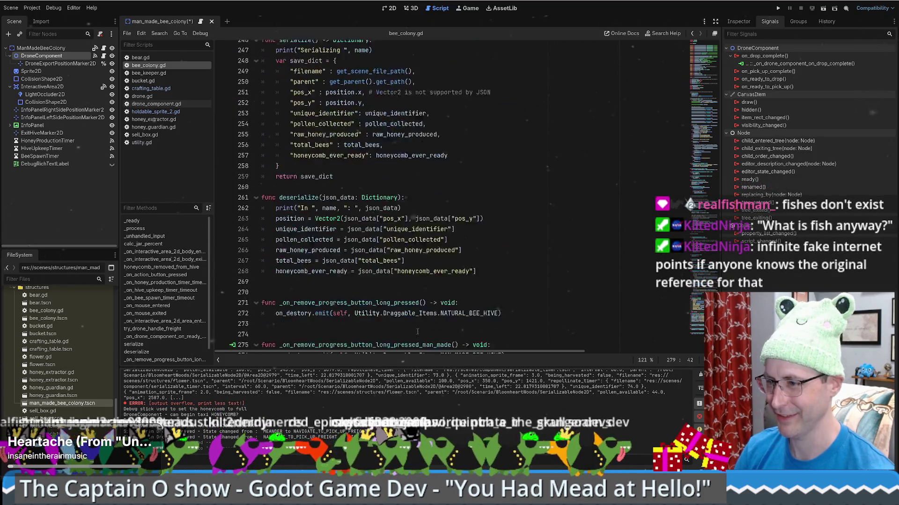
drag(263, 310, 479, 343)
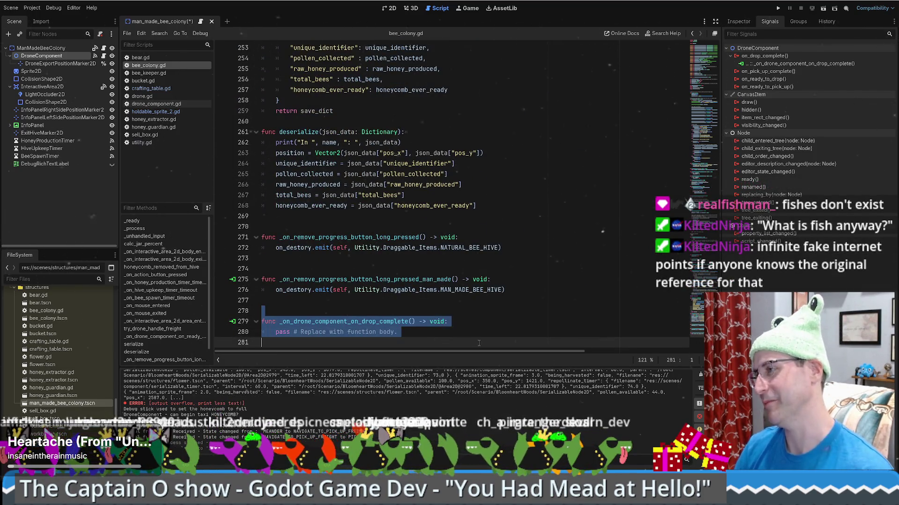
key(BackSpace)
key(BackSpace)
key(BackSpace)
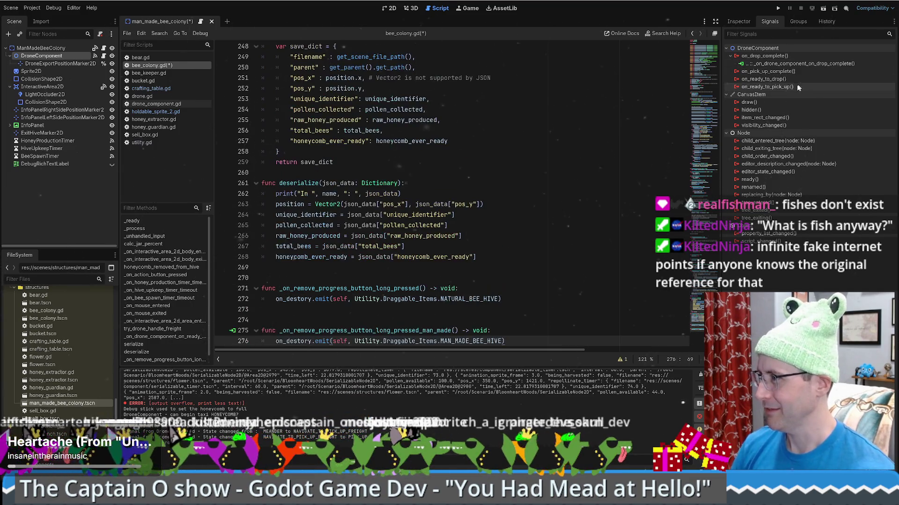
right_click(767, 63)
click(794, 88)
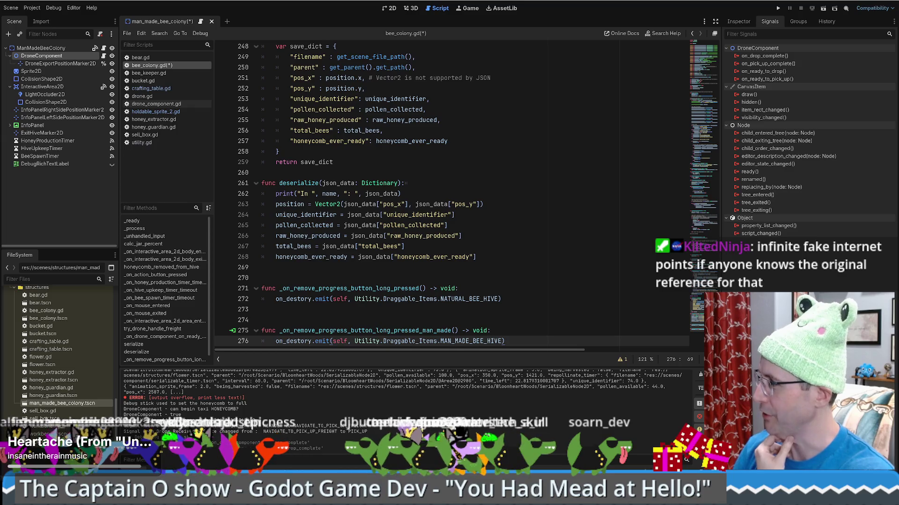
Connect on_ready_to_pick_up to _on_drone_component_on_ready_to_pick_up and save the scene and script.
double_click(775, 79)
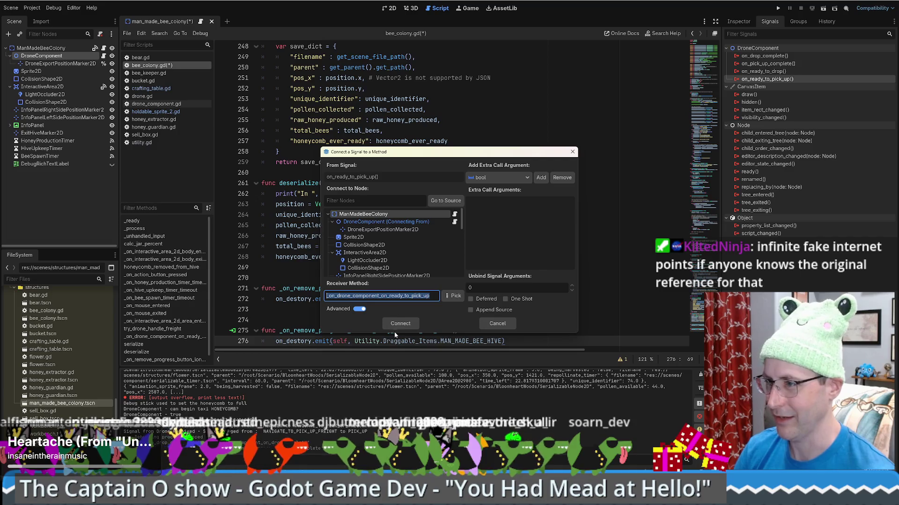
click(400, 324)
scroll(494, 286, up, 6)
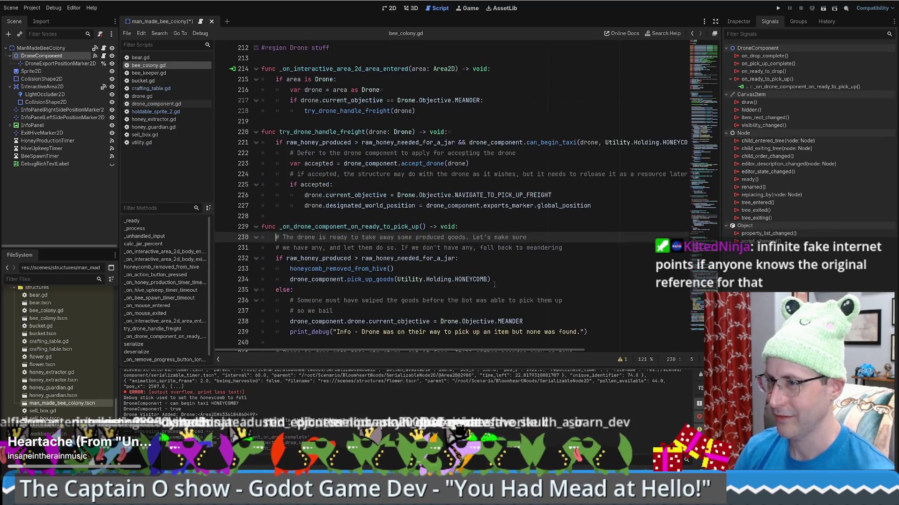
click(538, 277)
key(ctrl+s)
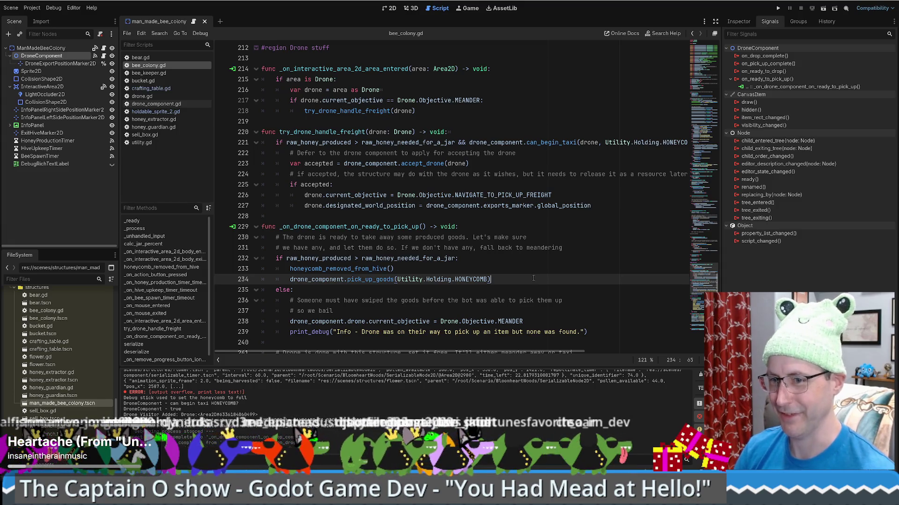
click(507, 287)
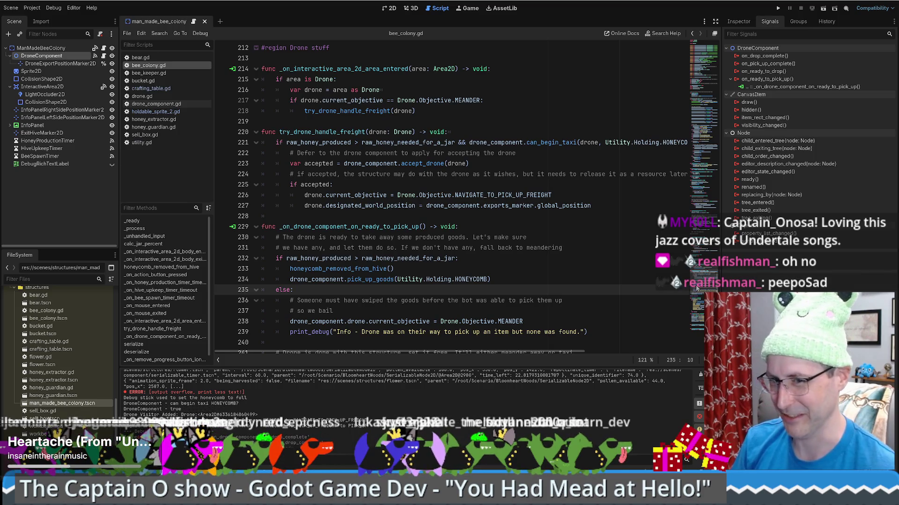
Review the drone code region of bee_colony.gd around line 198.
scroll(521, 265, up, 5)
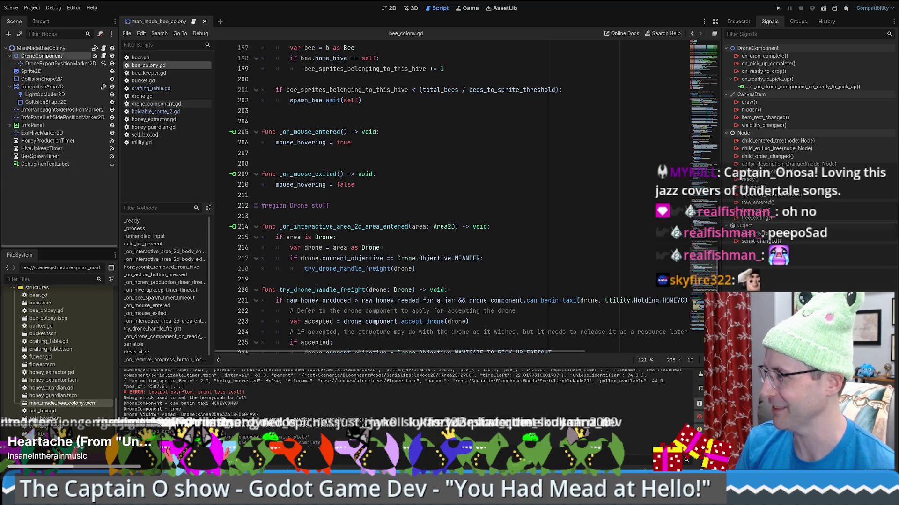
click(447, 216)
scroll(447, 218, up, 2)
scroll(447, 219, up, 4)
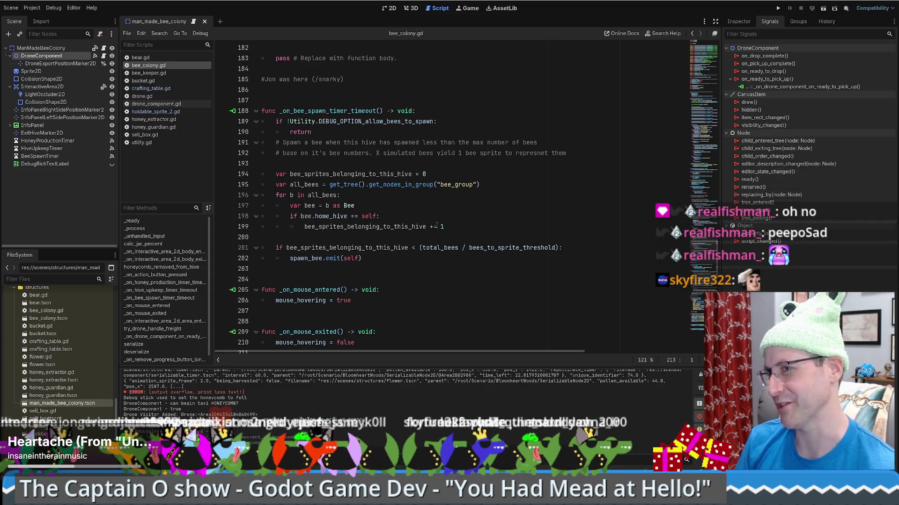
click(484, 217)
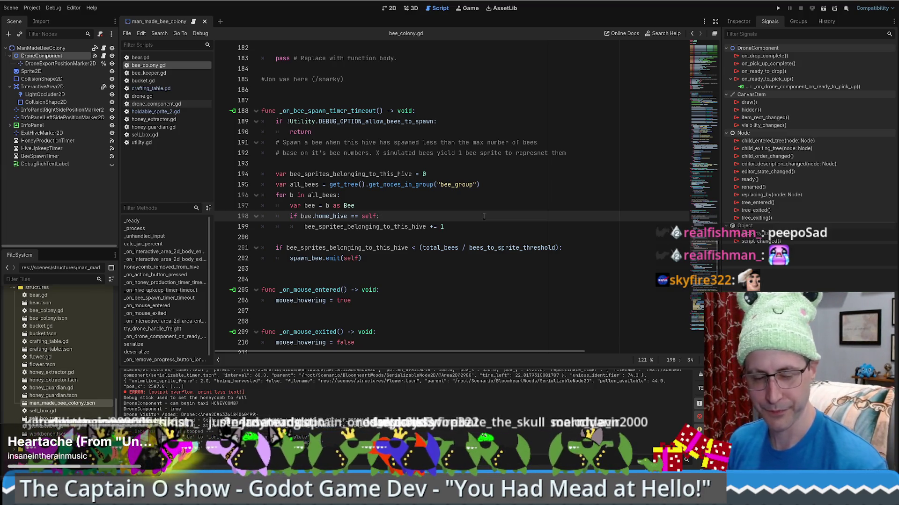
scroll(431, 235, up, 5)
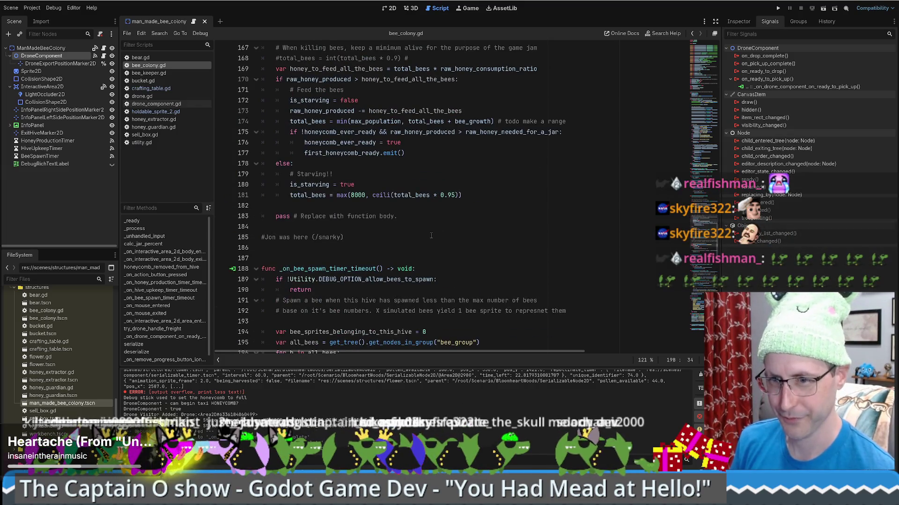
scroll(431, 235, down, 4)
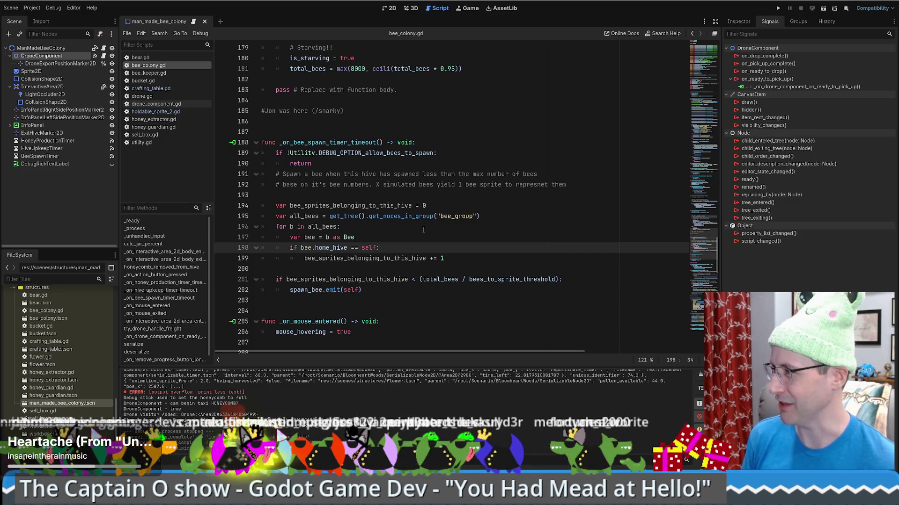
scroll(406, 246, up, 2)
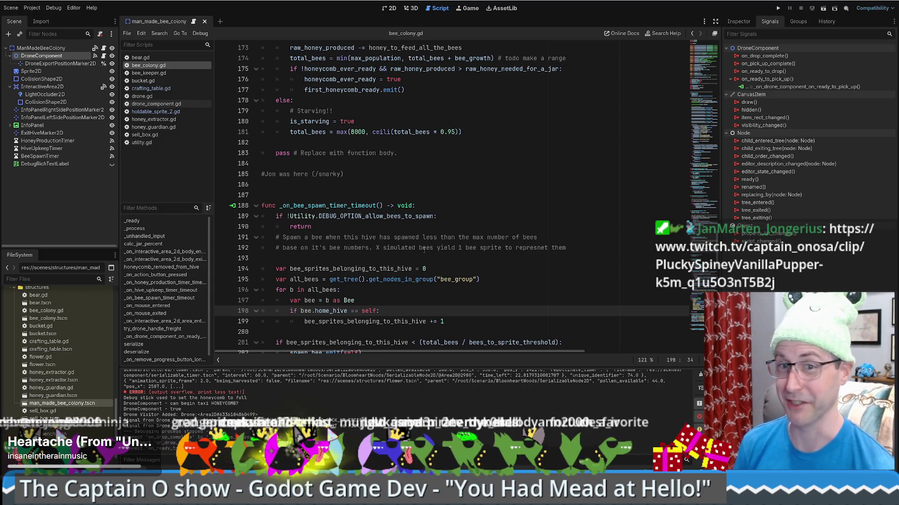
scroll(671, 240, up, 2)
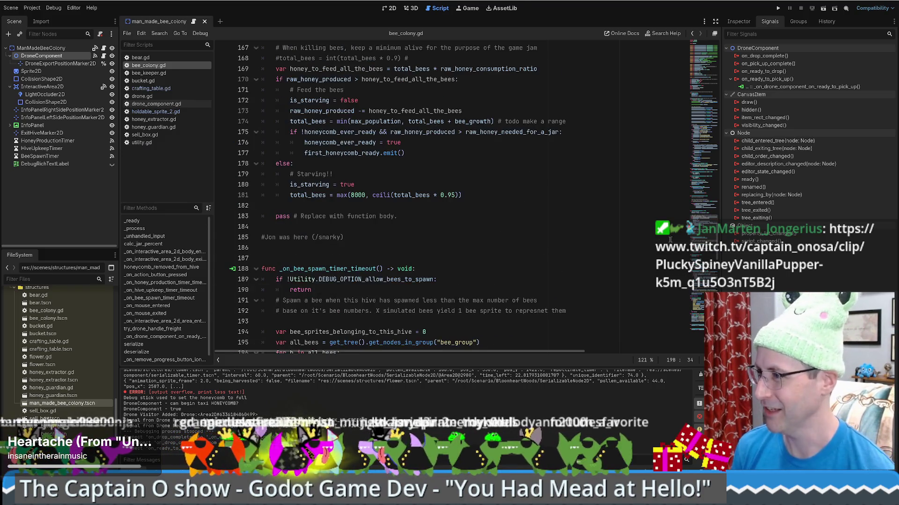
scroll(702, 237, down, 6)
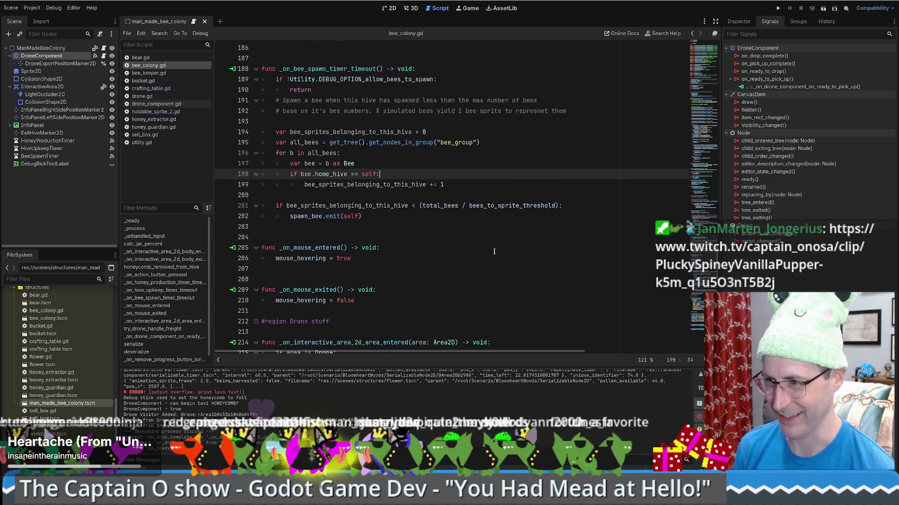
scroll(494, 253, down, 2)
scroll(491, 260, up, 3)
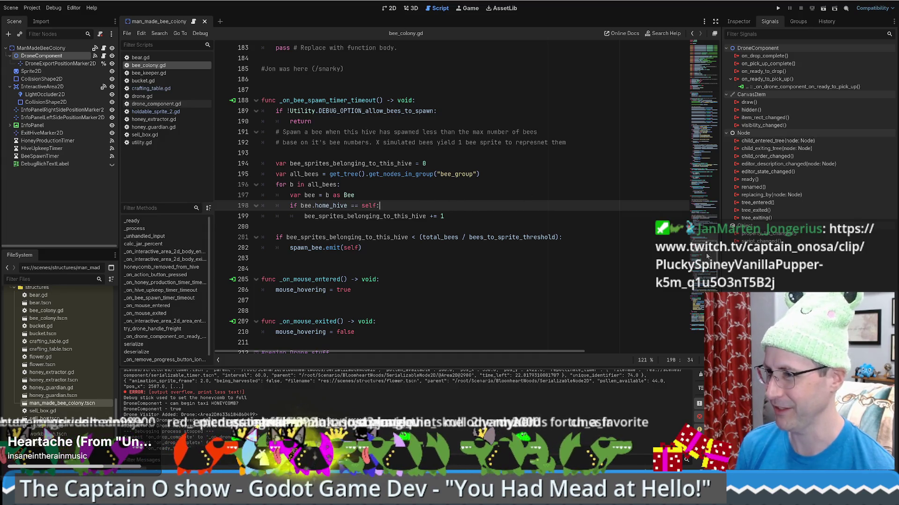
scroll(707, 256, up, 6)
scroll(707, 256, down, 3)
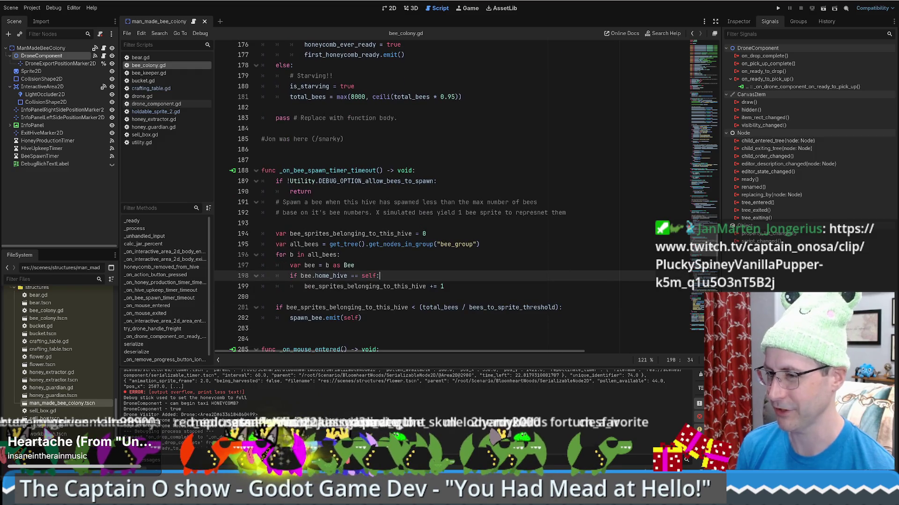
scroll(504, 288, down, 1)
Inspect the exported variables near lines 4 and 36, then show the hive scene in 2D.
click(504, 288)
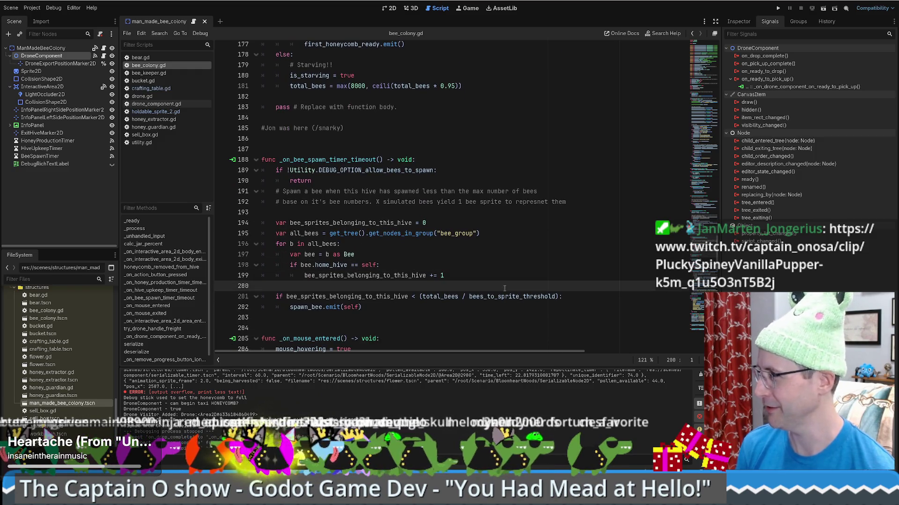
click(337, 213)
scroll(368, 202, up, 15)
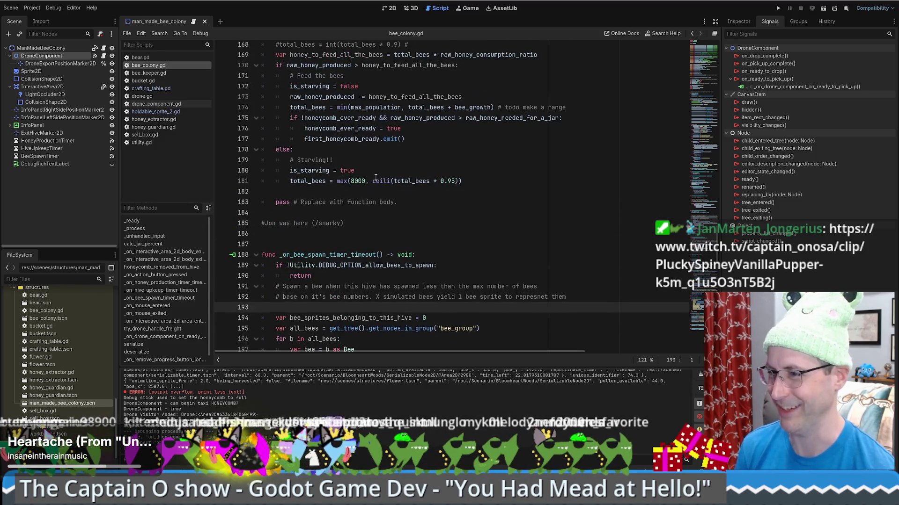
scroll(455, 214, up, 15)
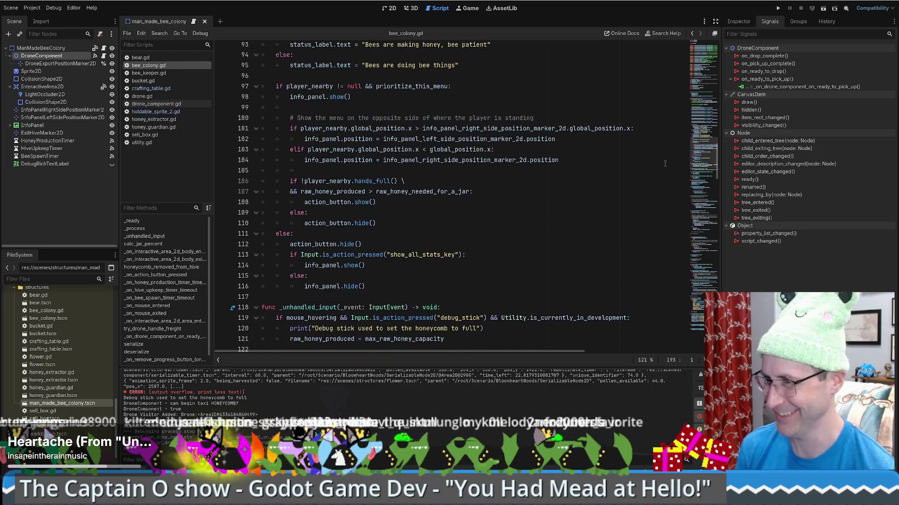
click(698, 55)
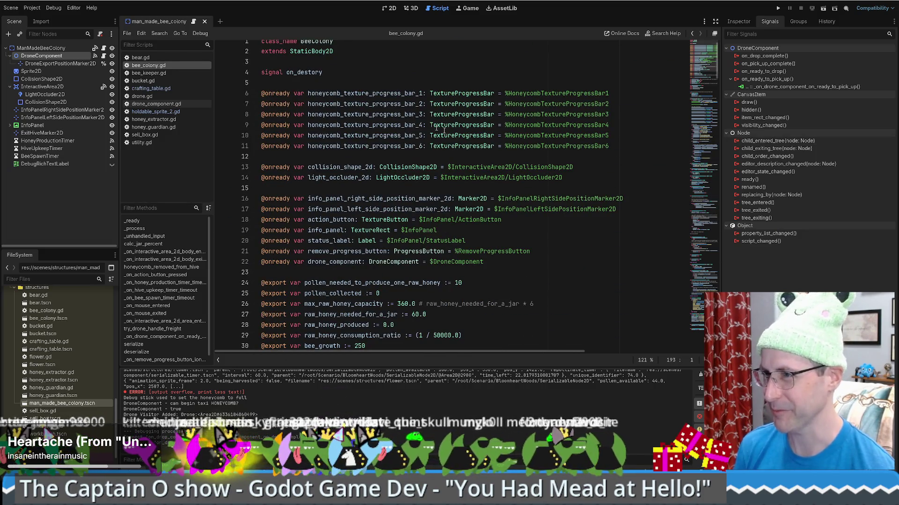
click(328, 73)
scroll(367, 125, down, 8)
click(367, 125)
click(365, 135)
click(513, 125)
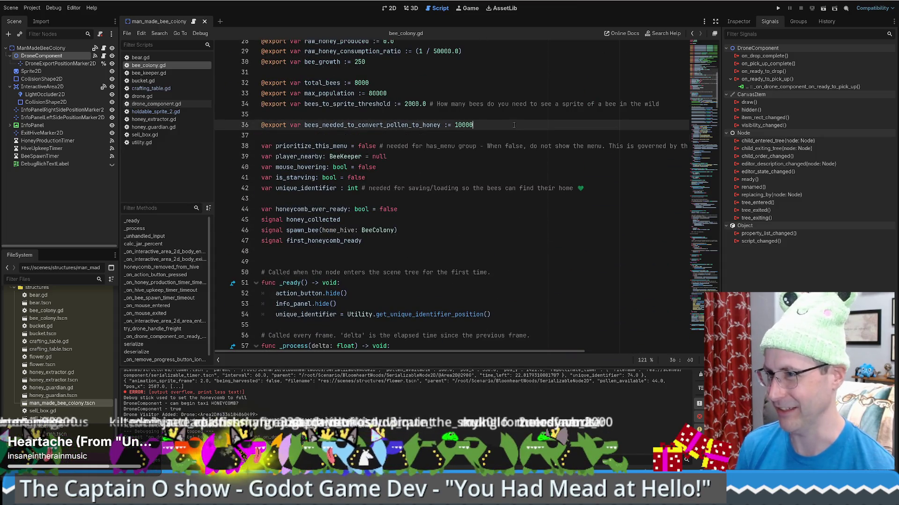
click(390, 8)
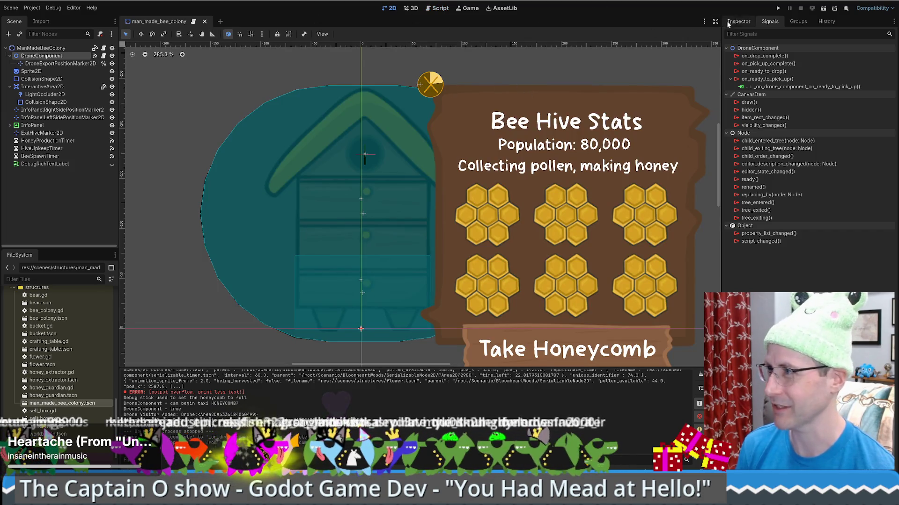
Run a new game and place a hive with filled honeycomb, an extractor and a crafting table.
click(776, 8)
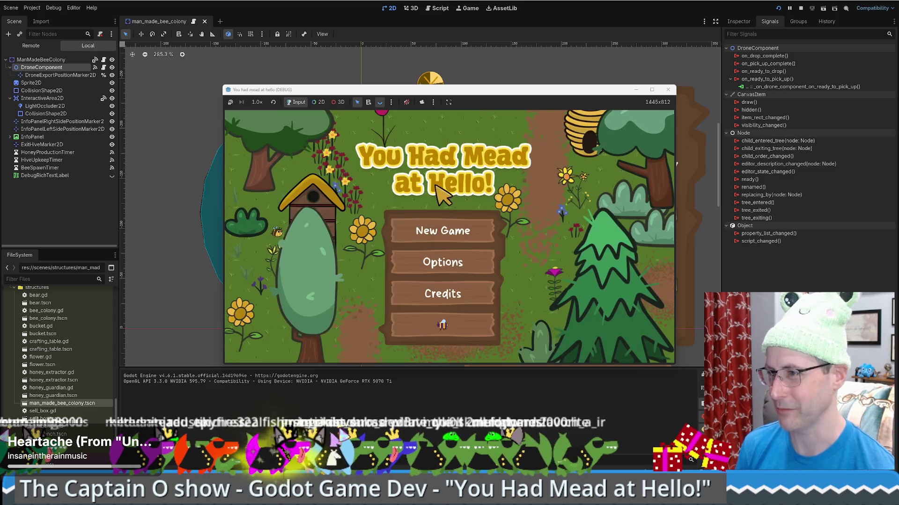
click(475, 304)
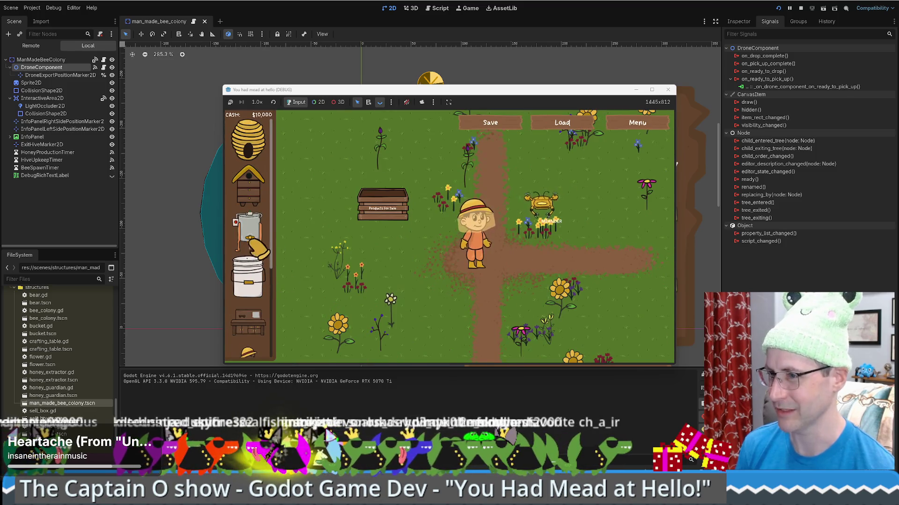
click(248, 185)
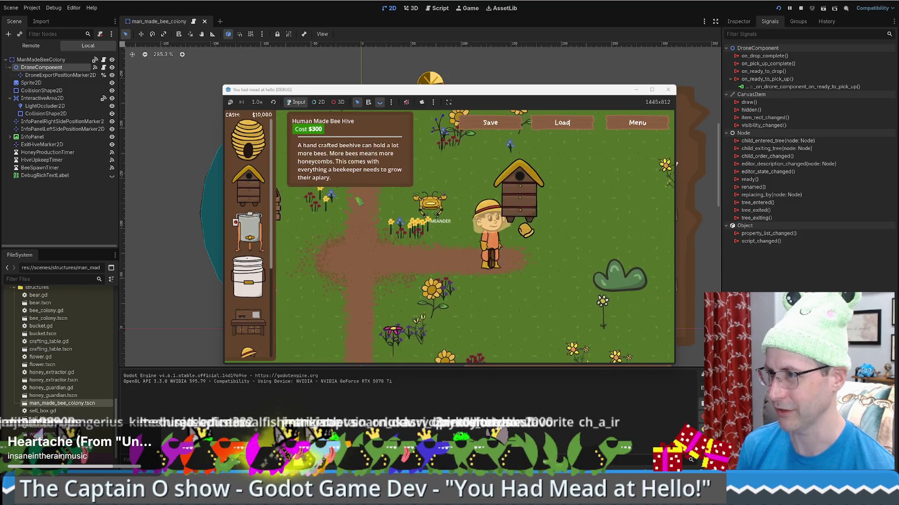
click(489, 206)
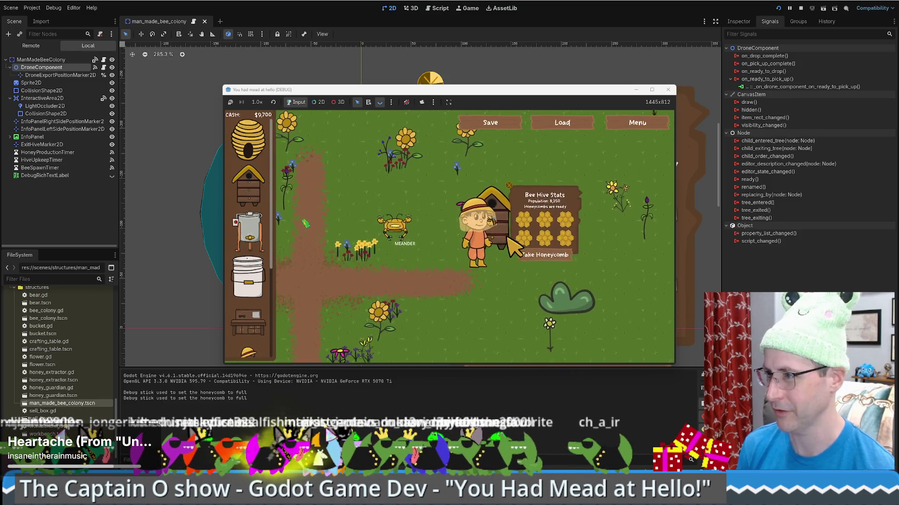
click(248, 231)
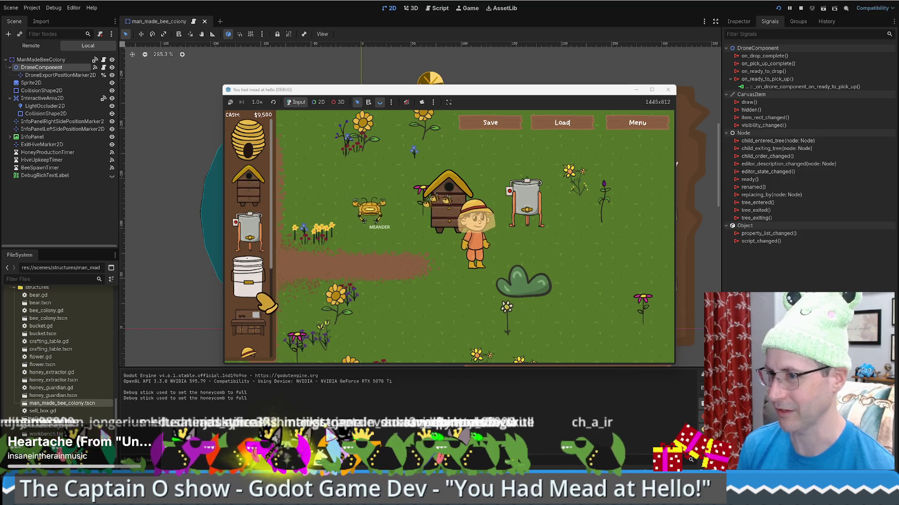
click(250, 322)
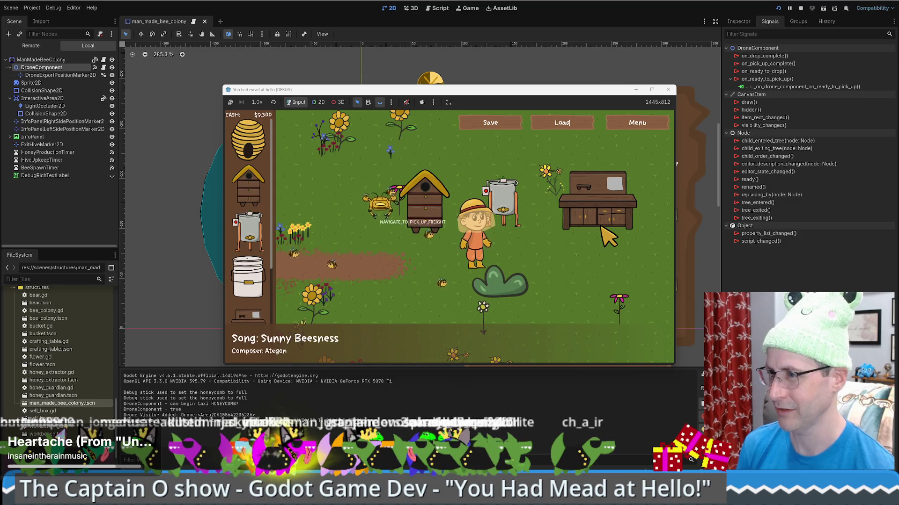
Take the ready honeycomb from the hive and walk around while the drone meanders.
key(a)
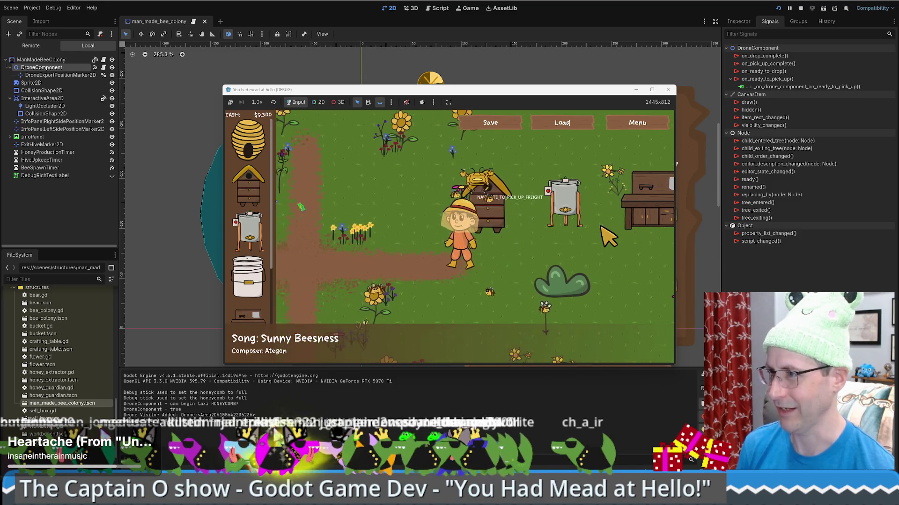
click(537, 213)
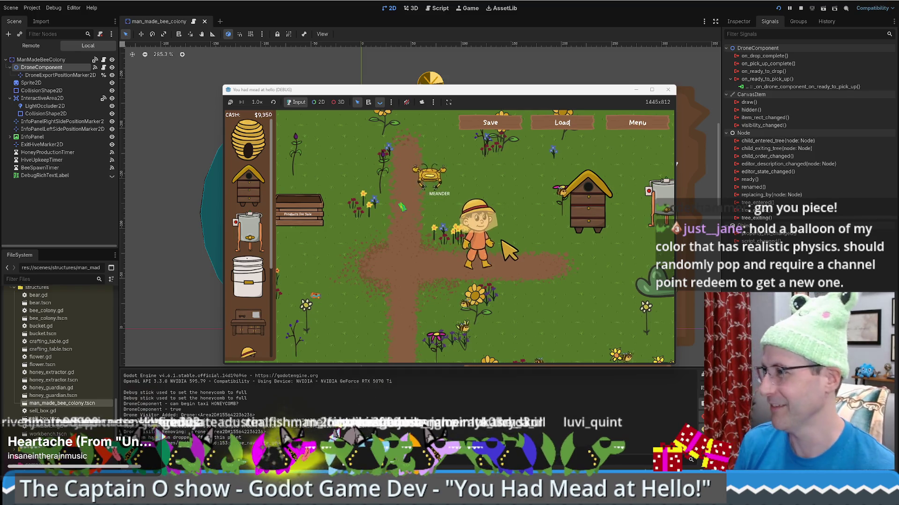
key(w+d)
key(a)
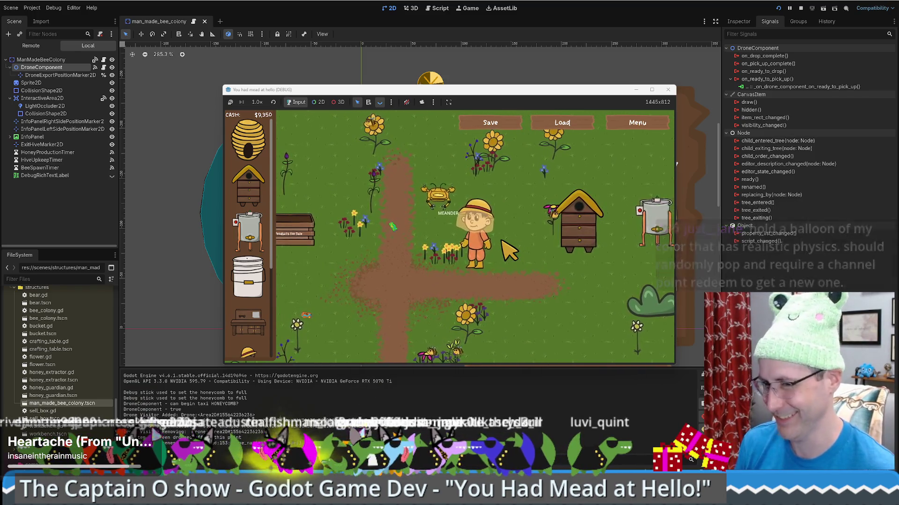
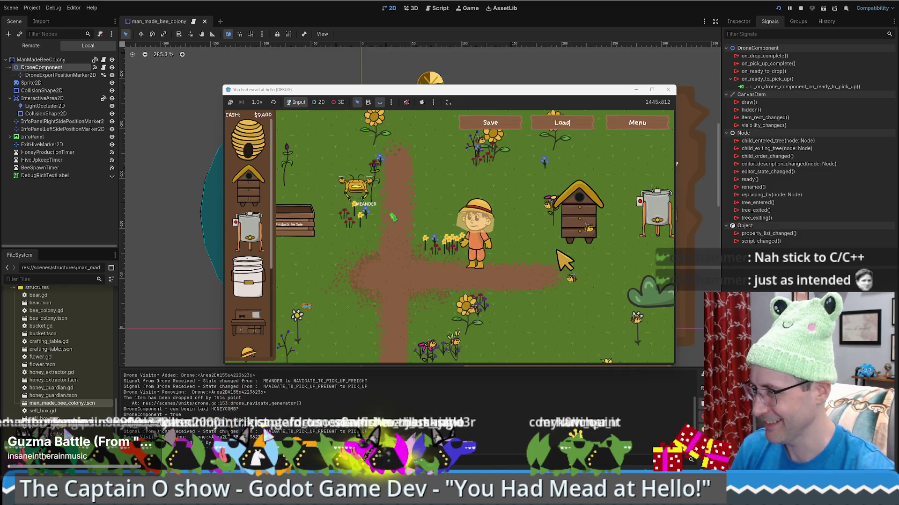
Walk the beekeeper up-left to the sell box and right-click it to remove it.
key(Left)
key(Up)
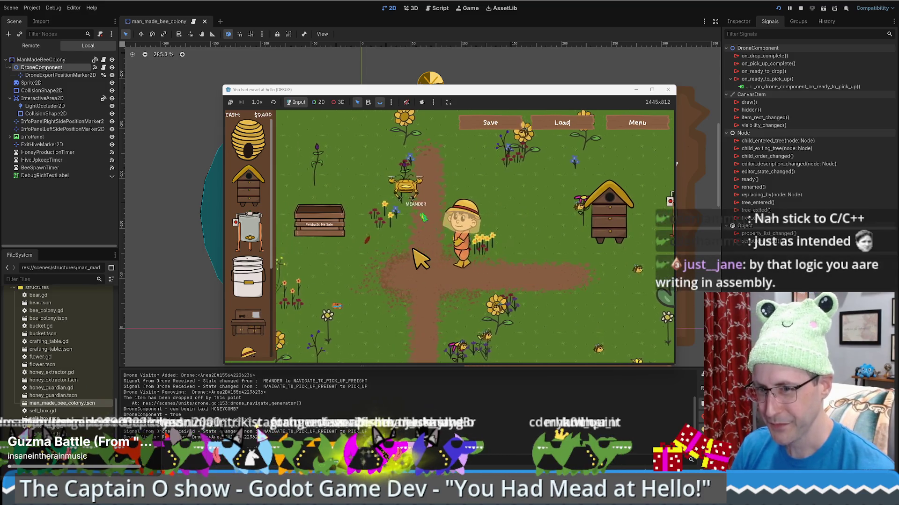
mouse_move(412, 248)
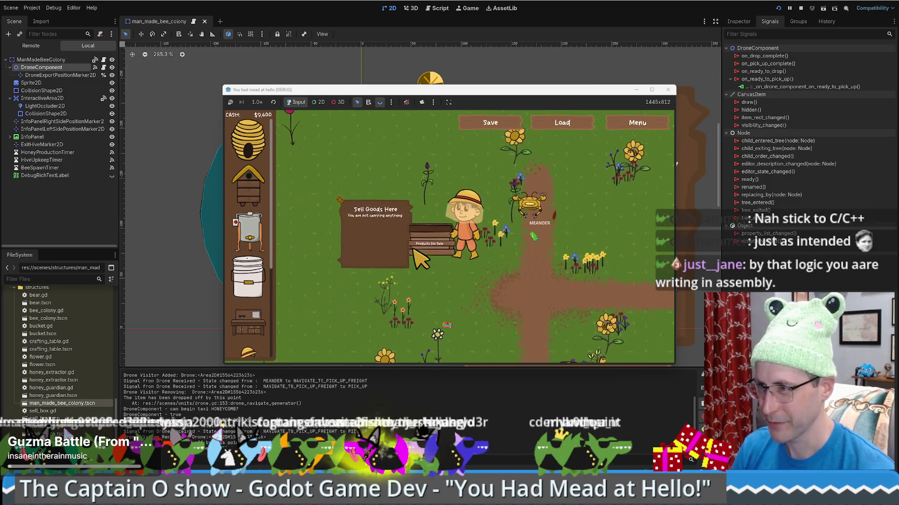
right_click(356, 226)
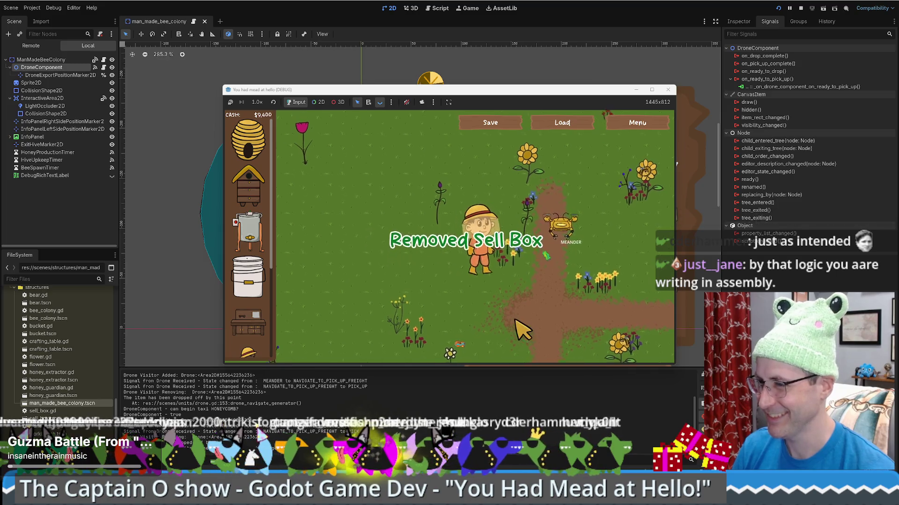
Walk the beekeeper back down-right toward the beehive and extractor.
key(Right)
key(Down)
key(Right)
key(Down)
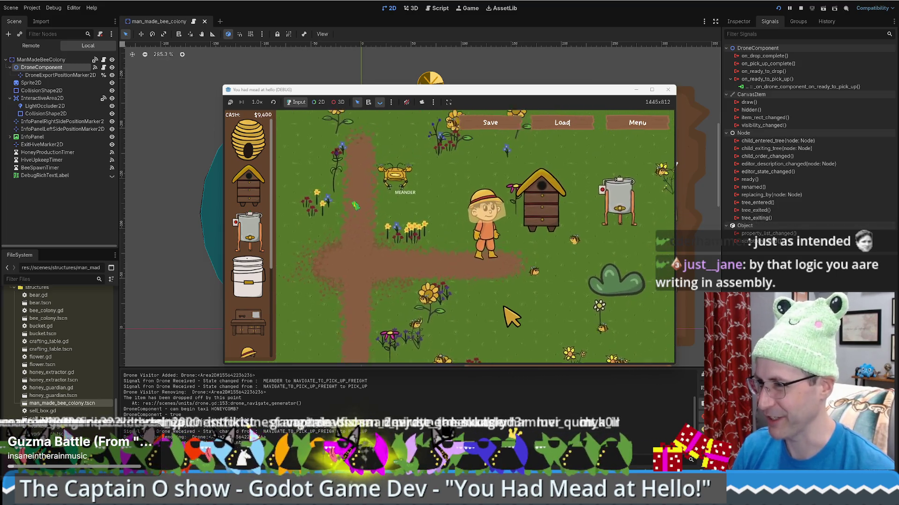
key(Right)
key(Down)
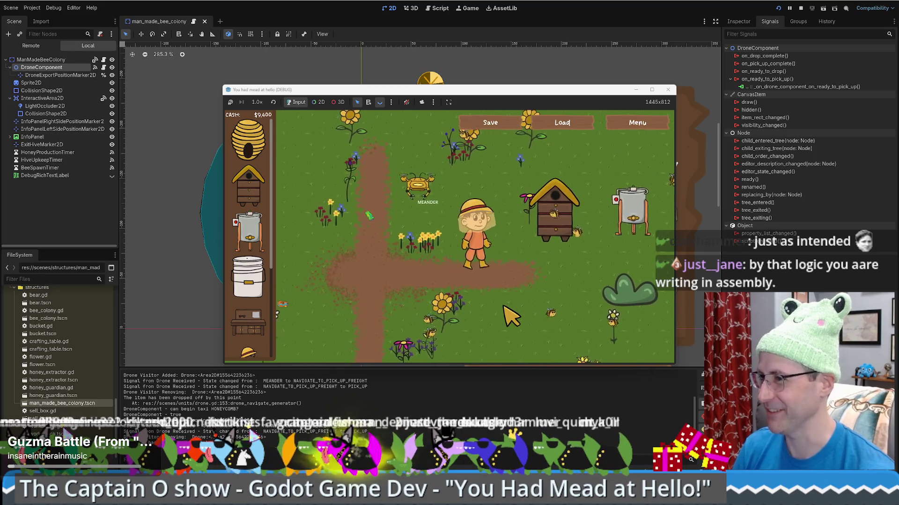
key(Left)
key(Up)
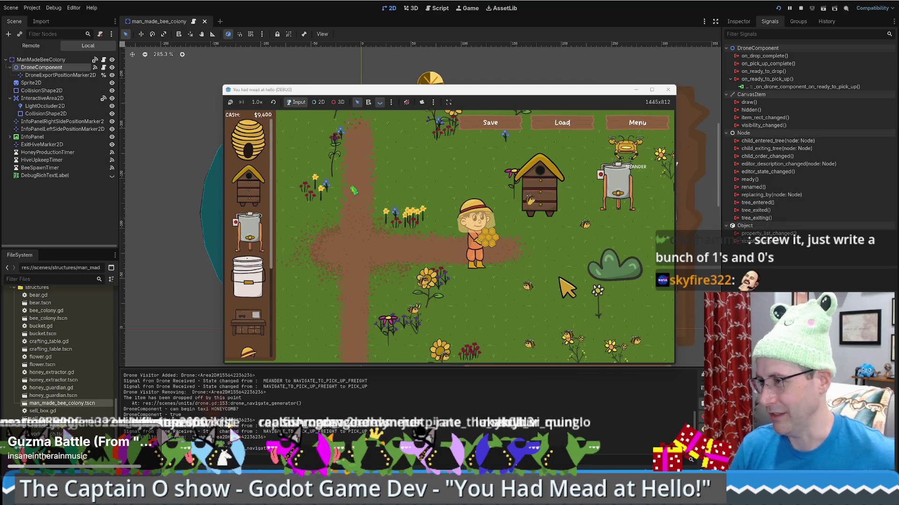
Walk the beekeeper right and down past the beehives toward the bench.
key(d)
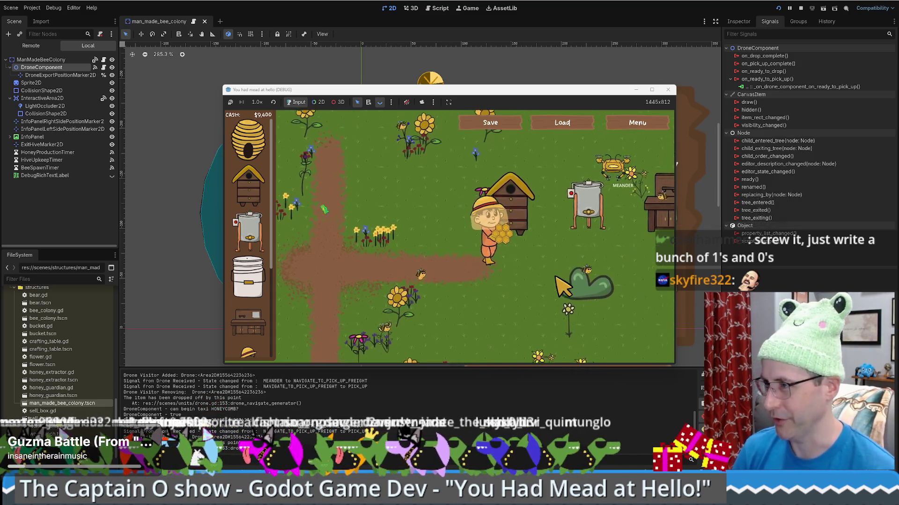
key(d)
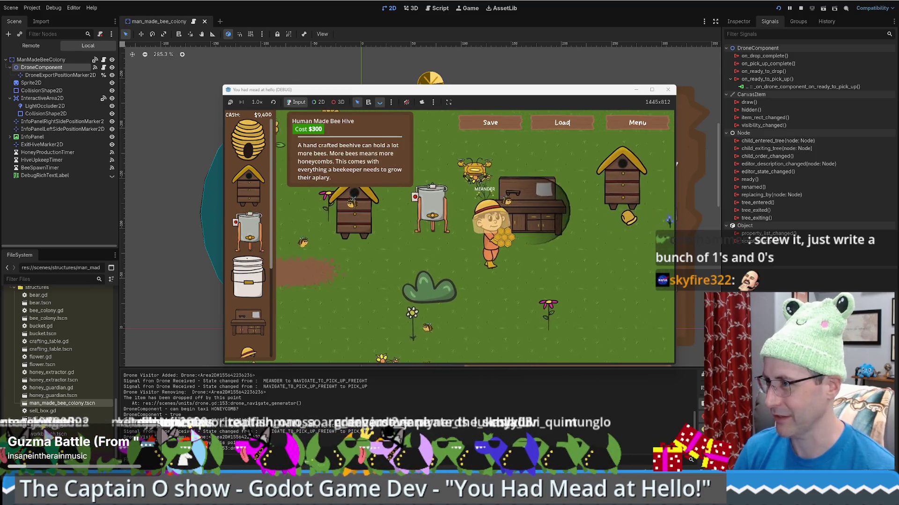
key(d)
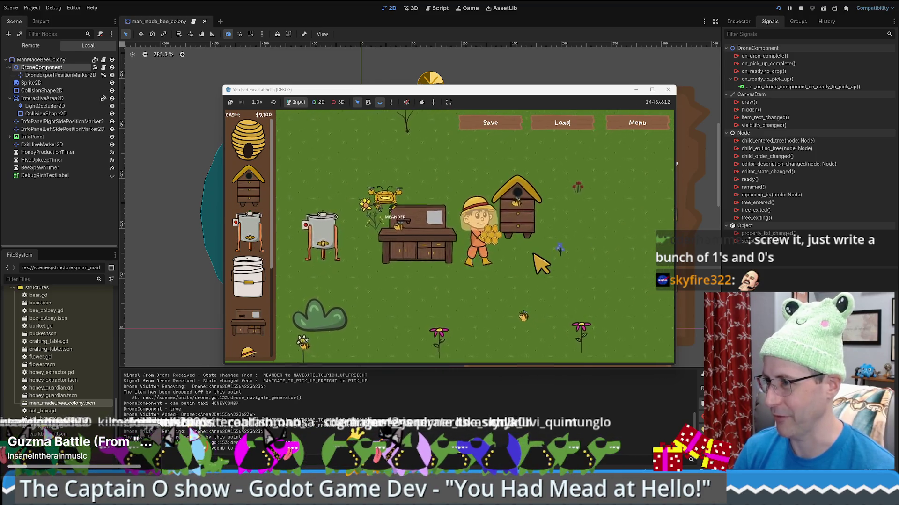
key(s)
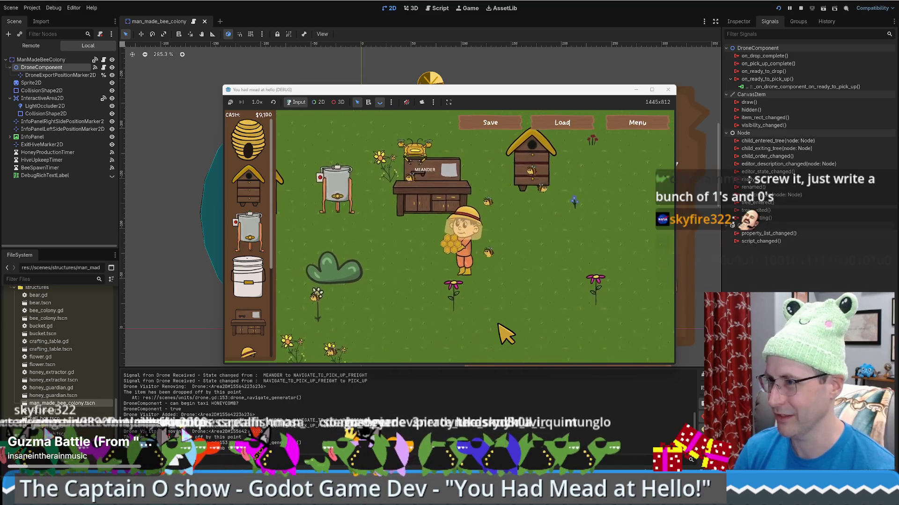
key(a)
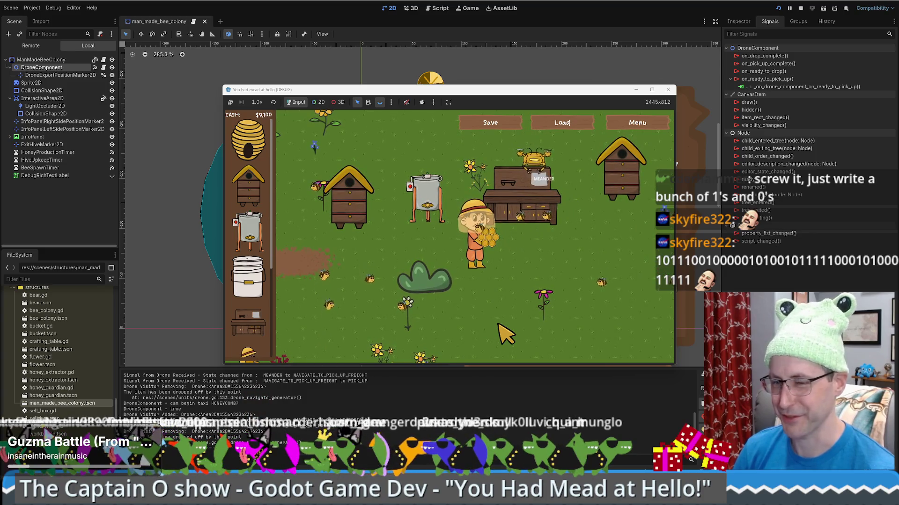
key(w)
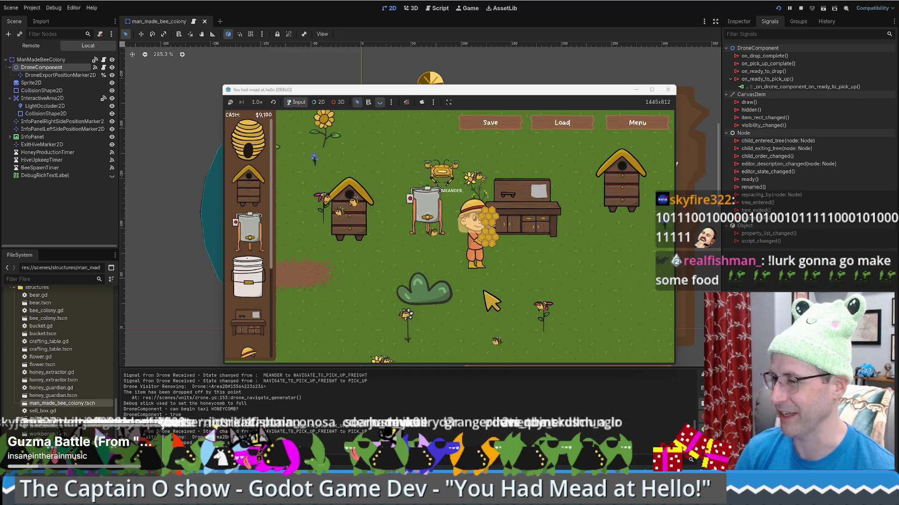
Position the beekeeper beside the honey extractor, then move the game window toward the top-left.
key(a)
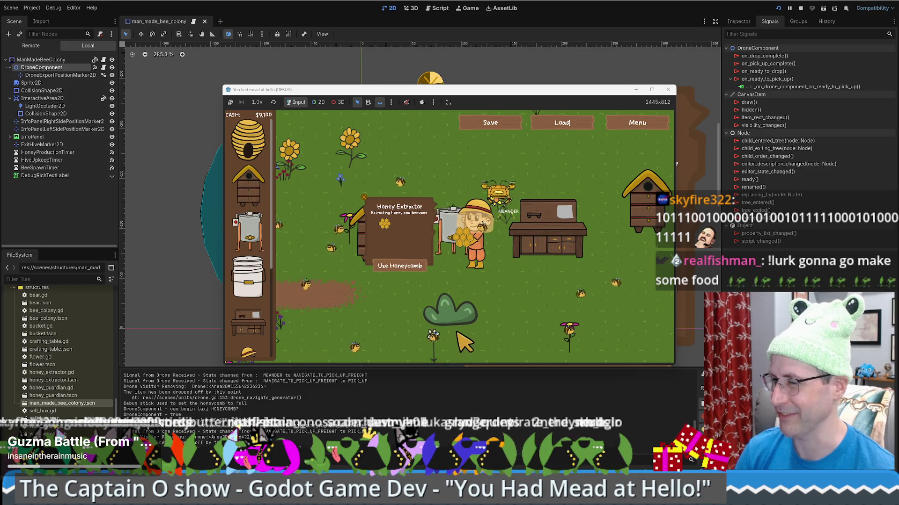
key(s)
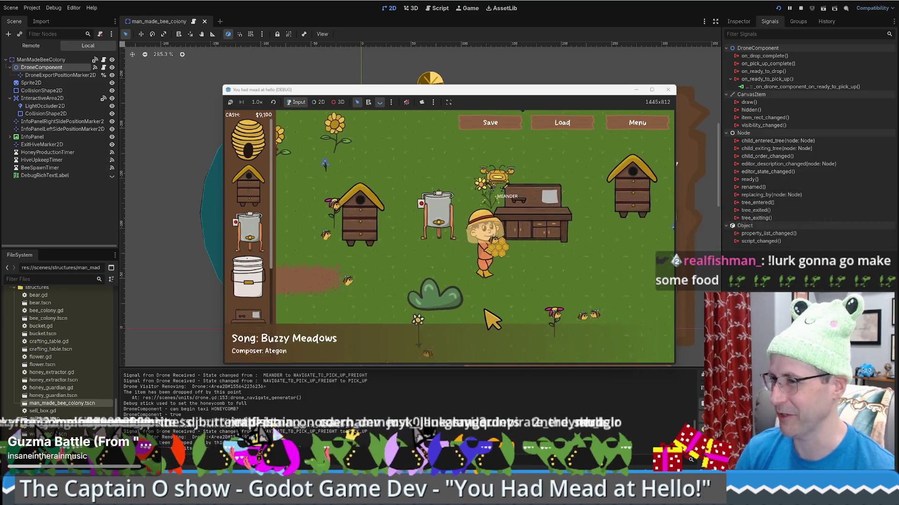
key(a)
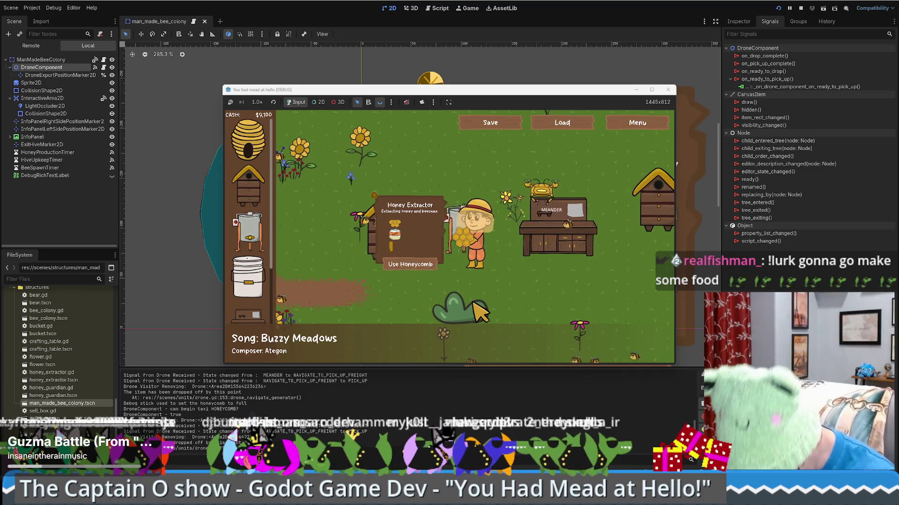
key(d)
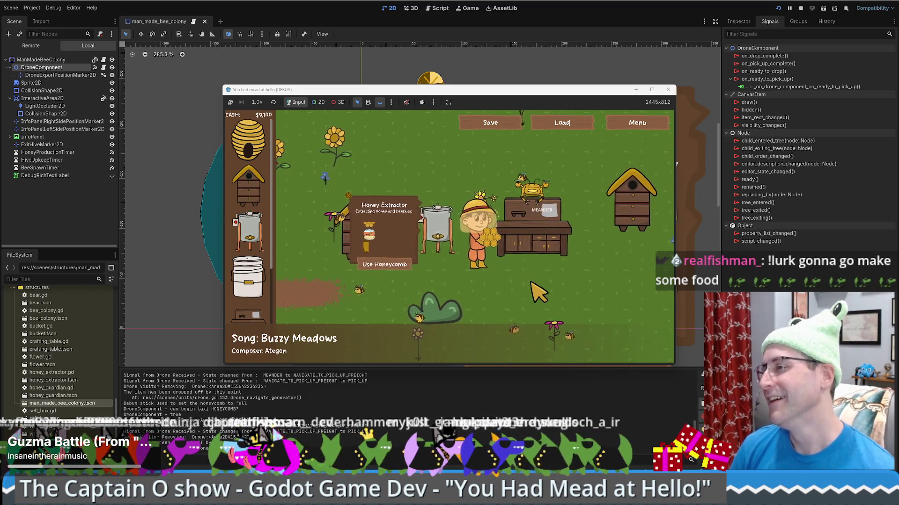
drag(469, 86, 266, 21)
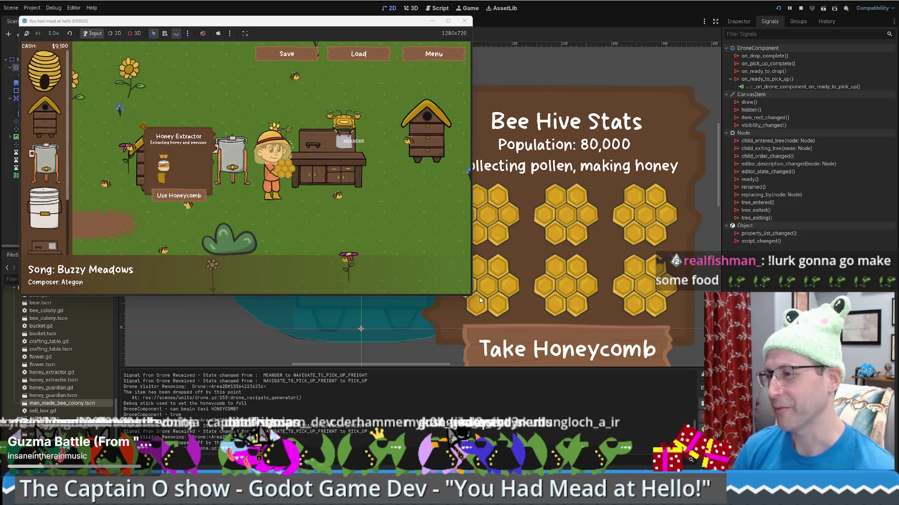
Enlarge the game window to 1729x973 and walk via crafting table and extractor to the beehive.
mouse_move(472, 299)
mouse_down()
mouse_move(692, 381)
mouse_move(652, 382)
mouse_up()
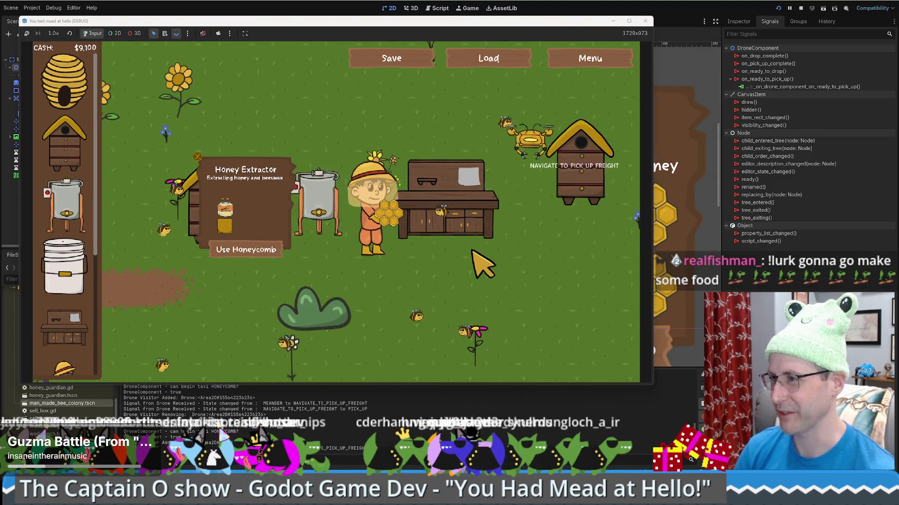
click(483, 263)
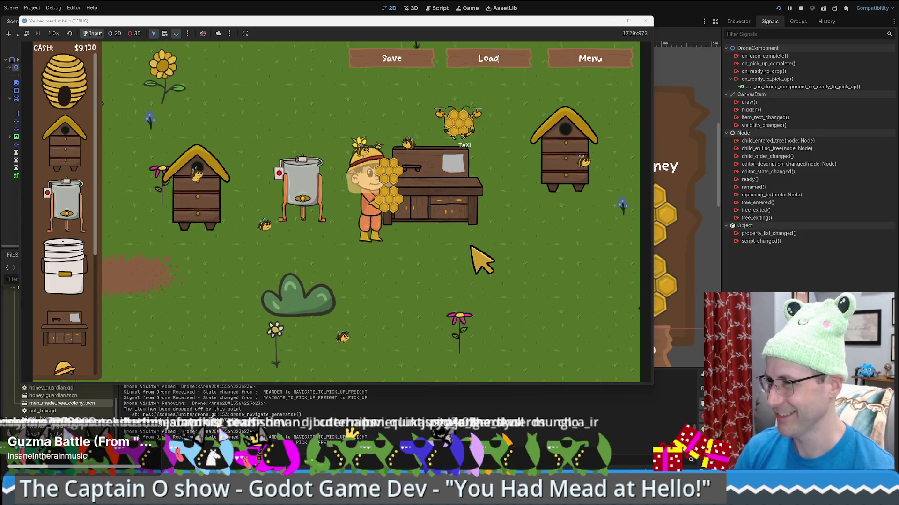
click(482, 262)
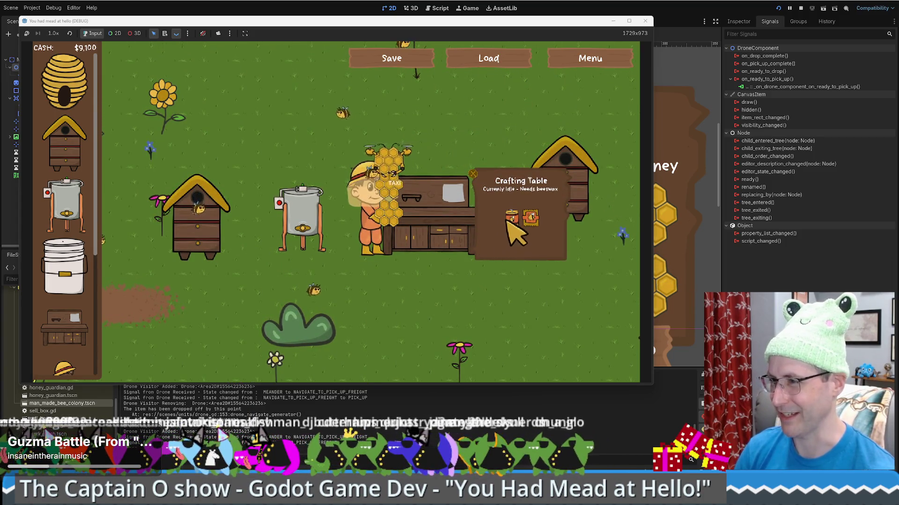
click(482, 304)
click(315, 156)
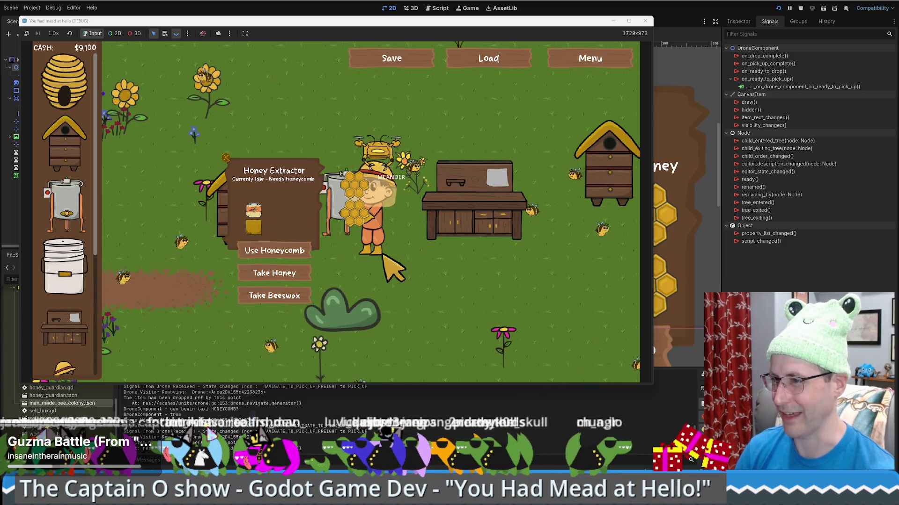
click(592, 183)
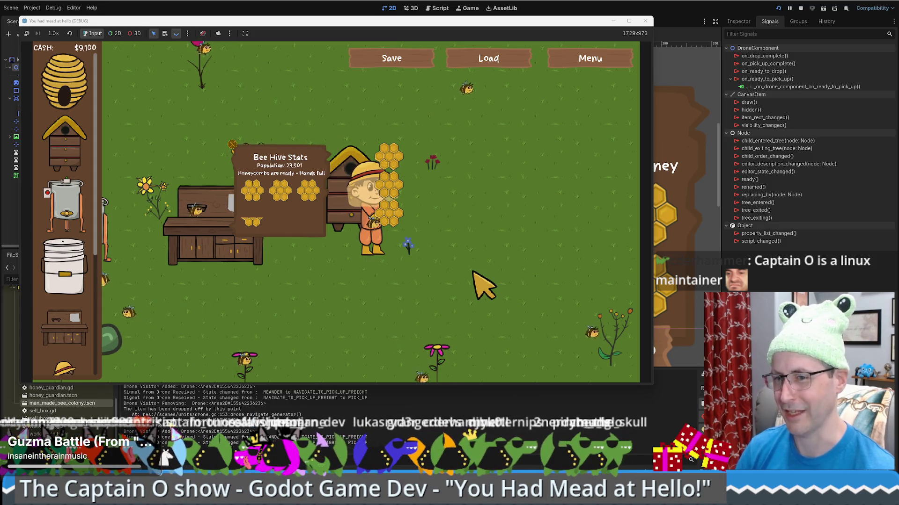
Drag a new Sell Box onto the field and walk into it to sell honeycomb.
key(Left)
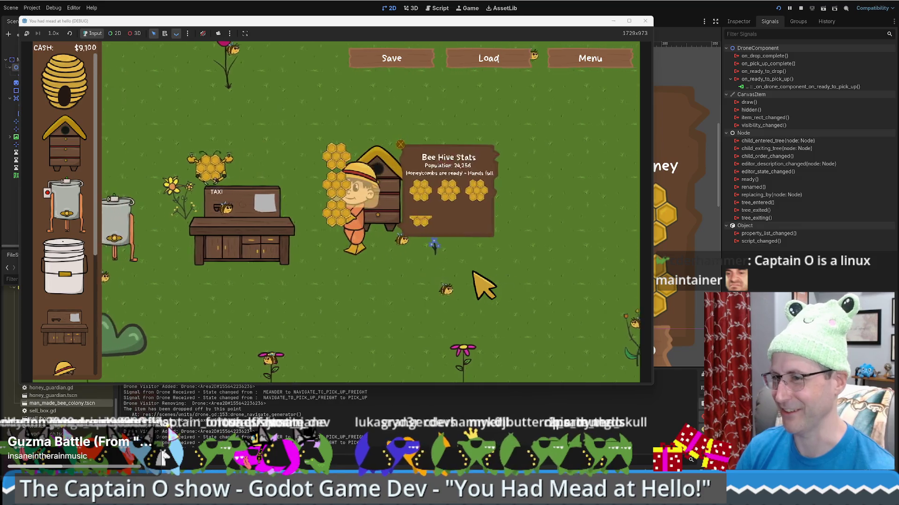
key(Left)
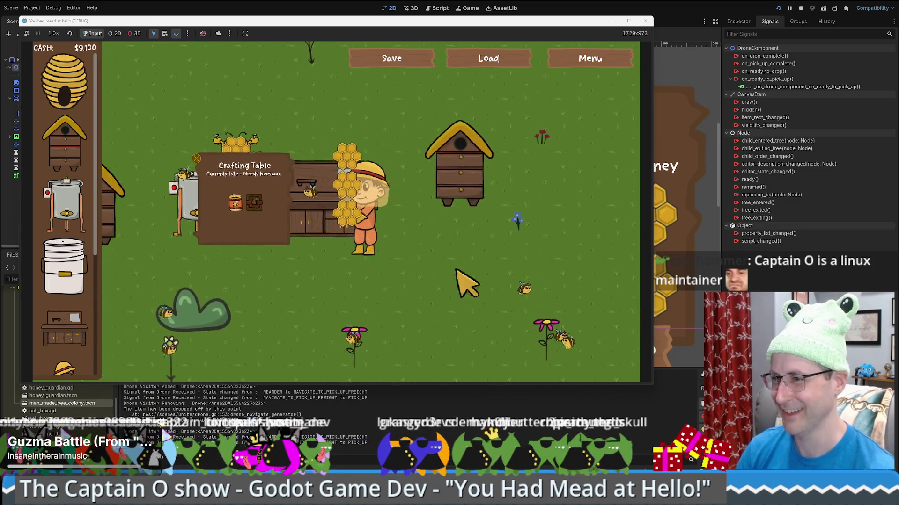
scroll(33, 349, down, 5)
drag(64, 342, 220, 323)
key(Left)
key(Down)
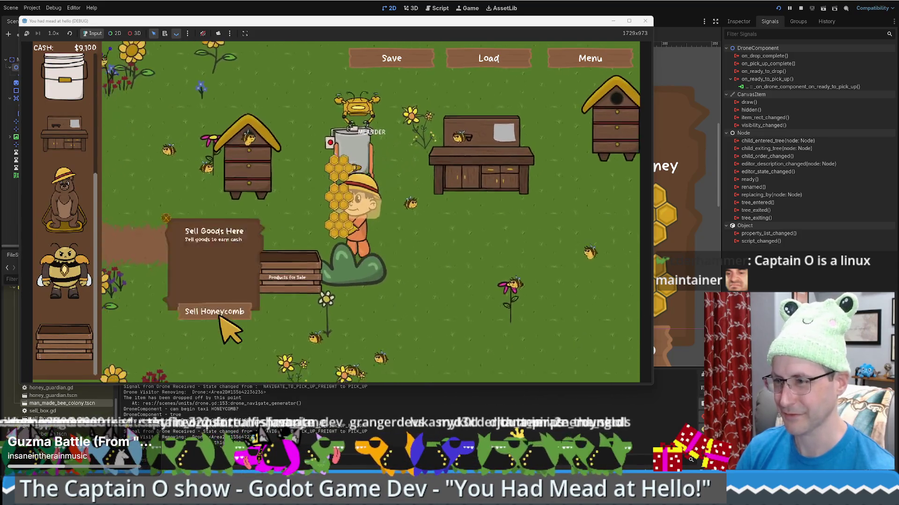
key(Up)
key(Right)
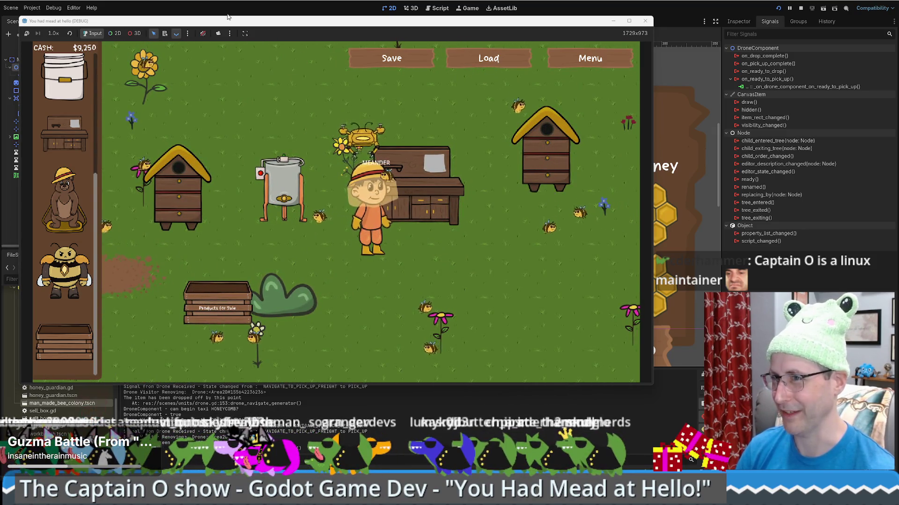
Move the game window top-left, enlarge it to 1894x1065, and return to the Godot editor.
drag(227, 22, 212, 6)
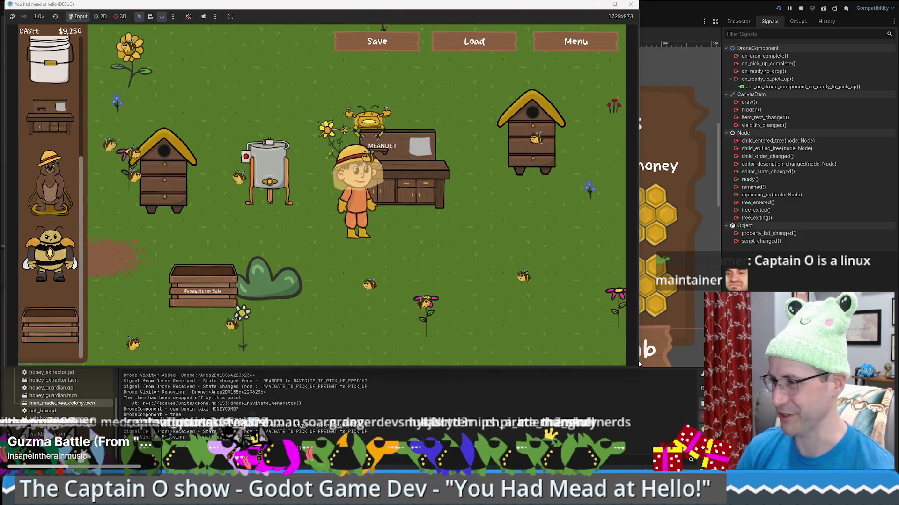
drag(638, 369, 674, 407)
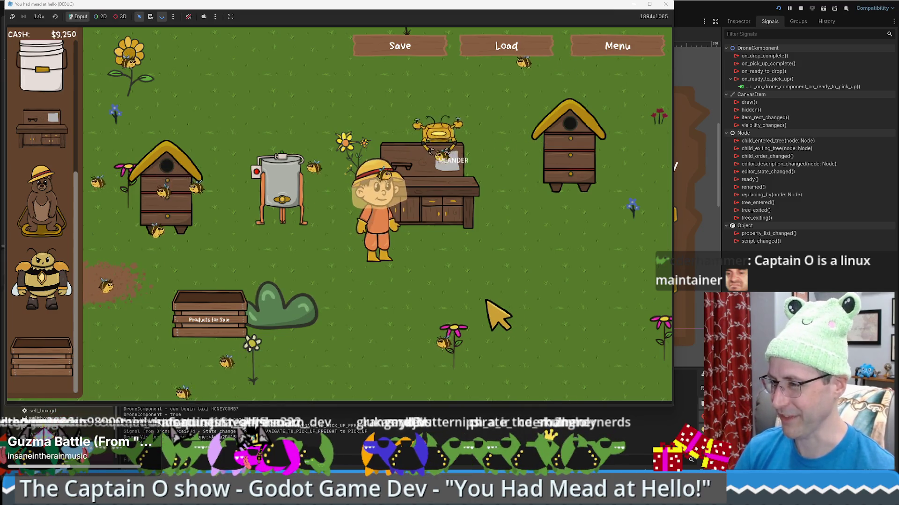
key(d)
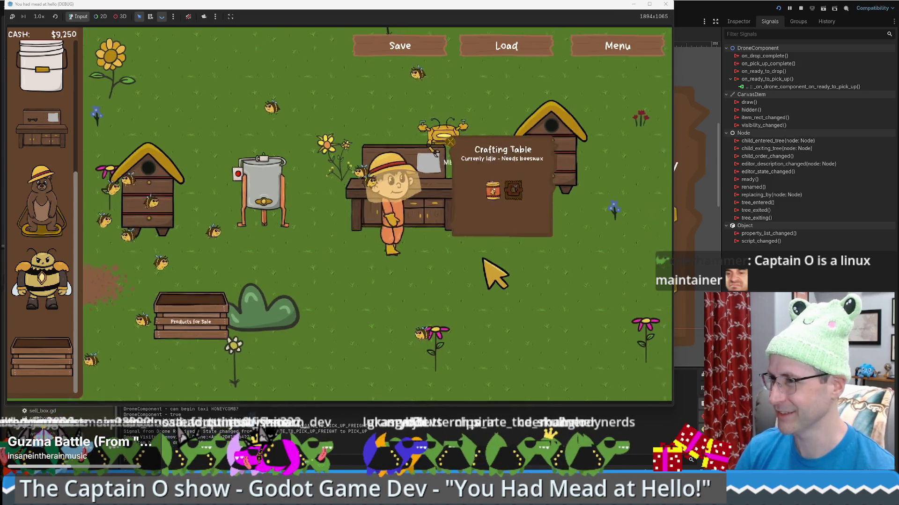
key(a)
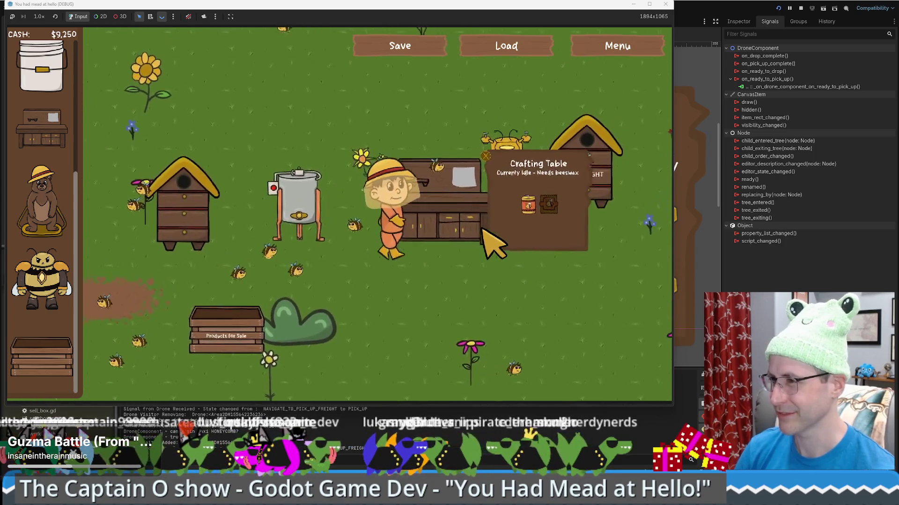
key(d)
key(s)
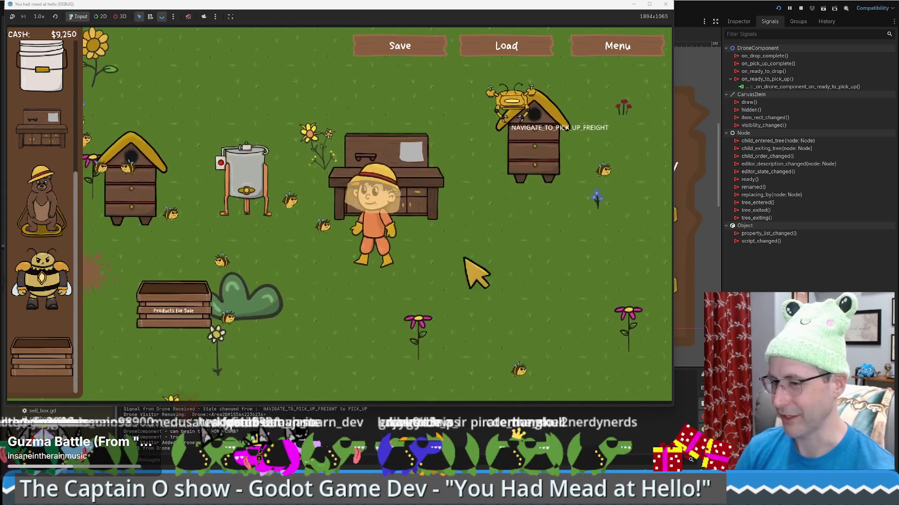
click(175, 450)
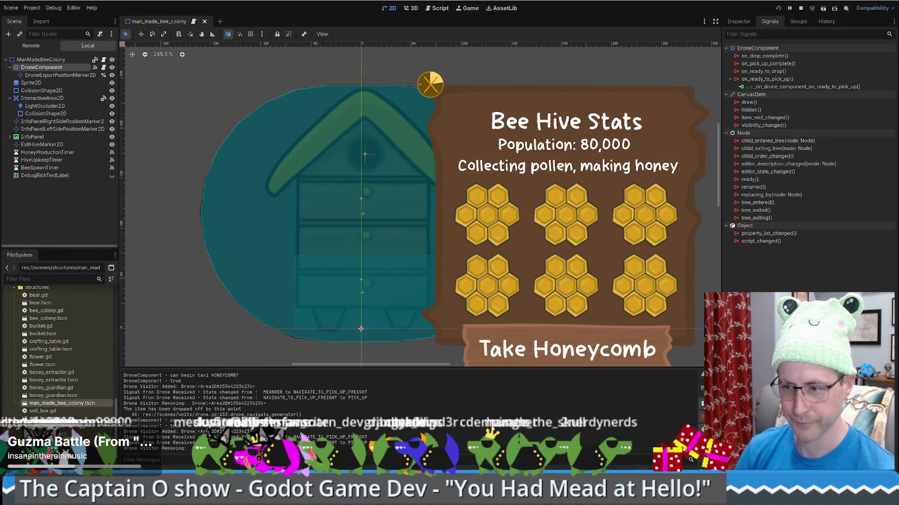
Stop the running bee game and open the croco project from the Project Manager.
click(112, 455)
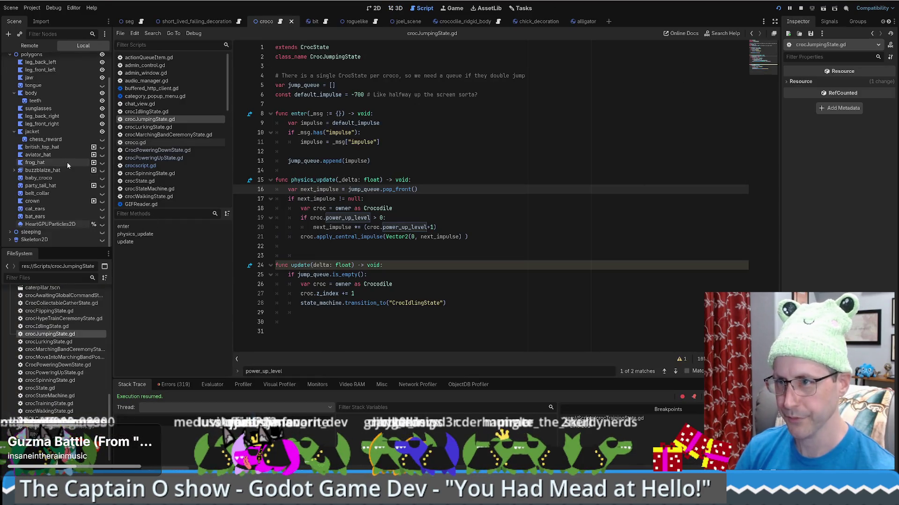
scroll(67, 162, up, 2)
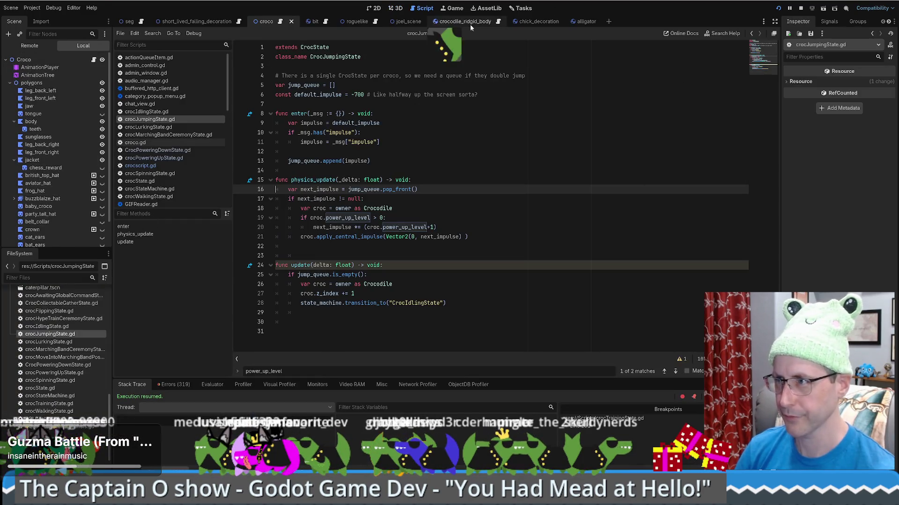
click(802, 9)
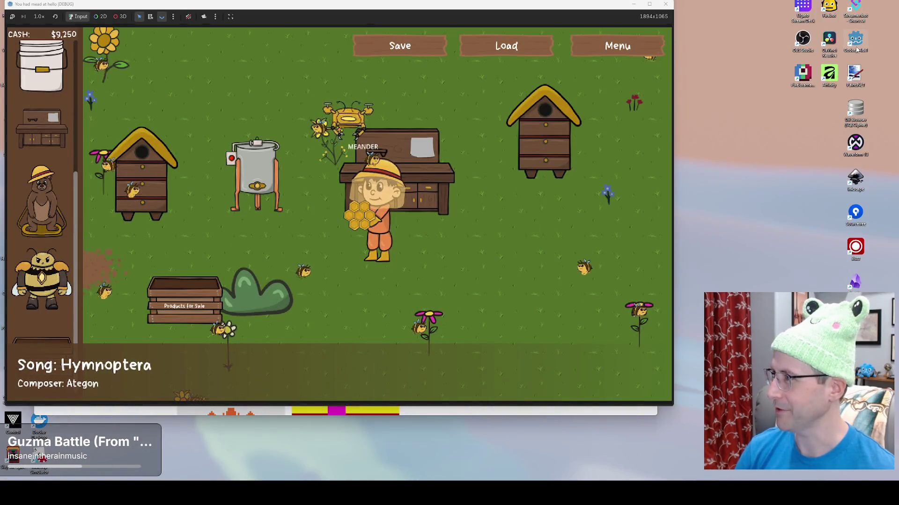
click(393, 144)
click(611, 136)
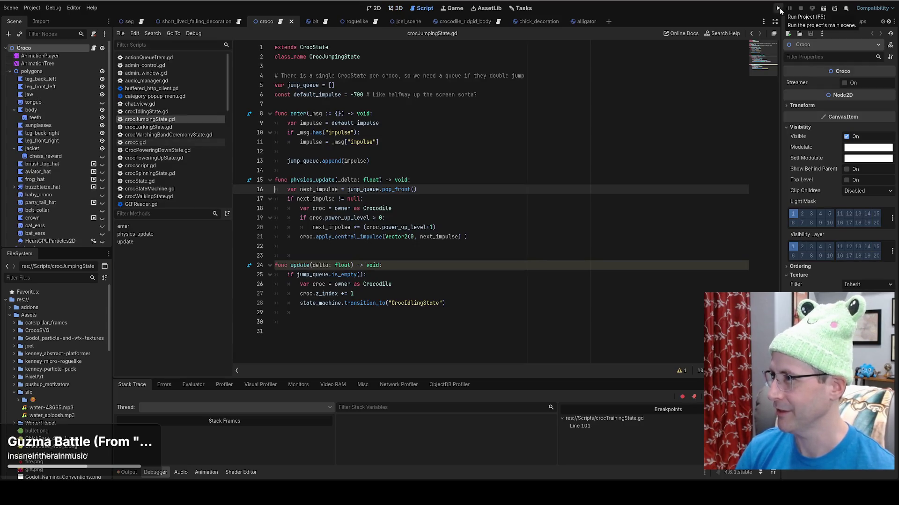
Move the balloon-physics idea card from the task board into the Doing column.
click(519, 9)
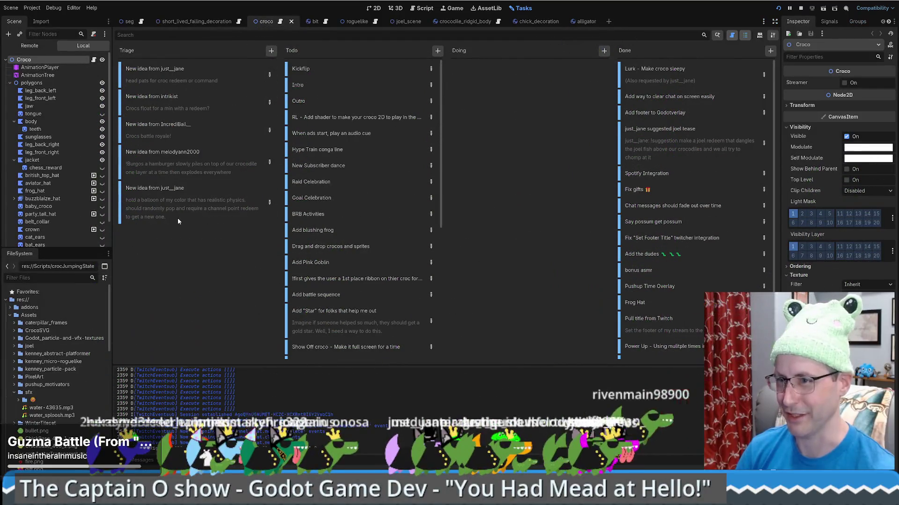
mouse_move(178, 221)
mouse_down()
mouse_move(451, 94)
mouse_move(485, 115)
mouse_up()
double_click(506, 70)
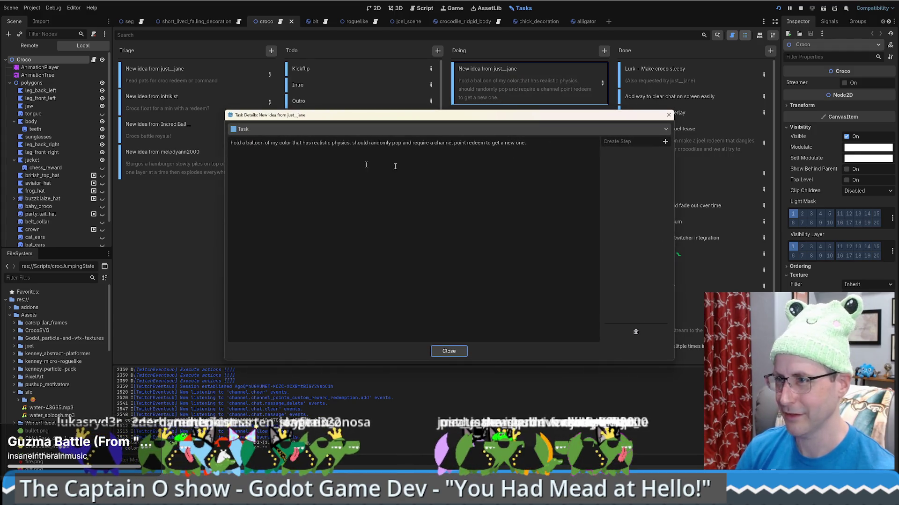
click(668, 114)
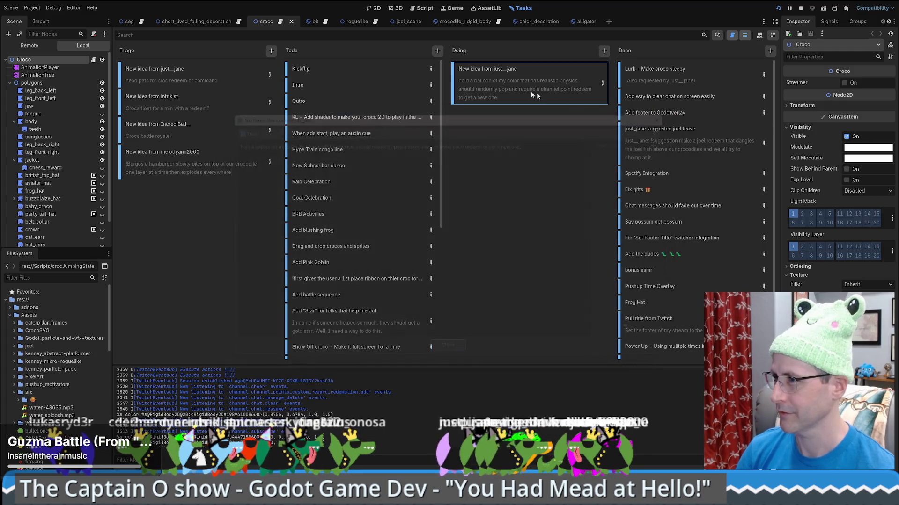
Retitle the Doing card to 'balloons' and return to the croco scene's 2D view.
right_click(487, 69)
click(511, 84)
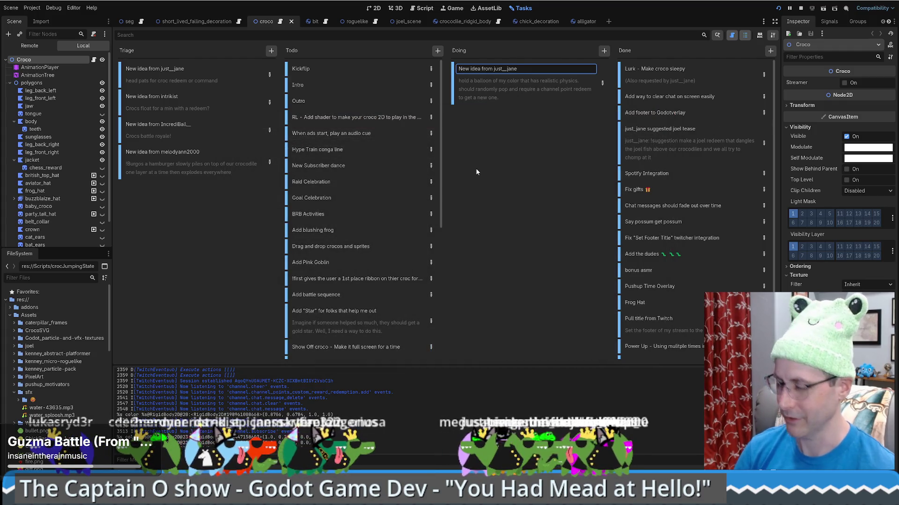
key(ctrl+a)
text(balloo)
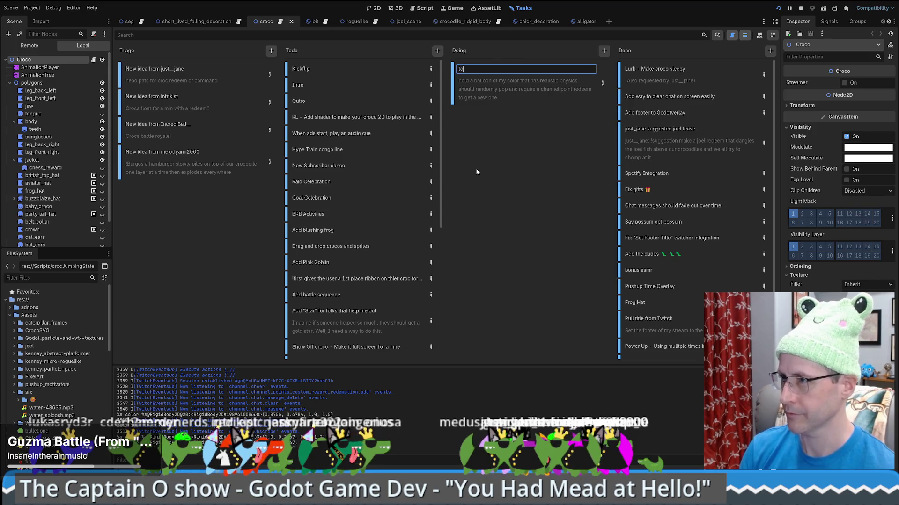
text(ns)
key(Return)
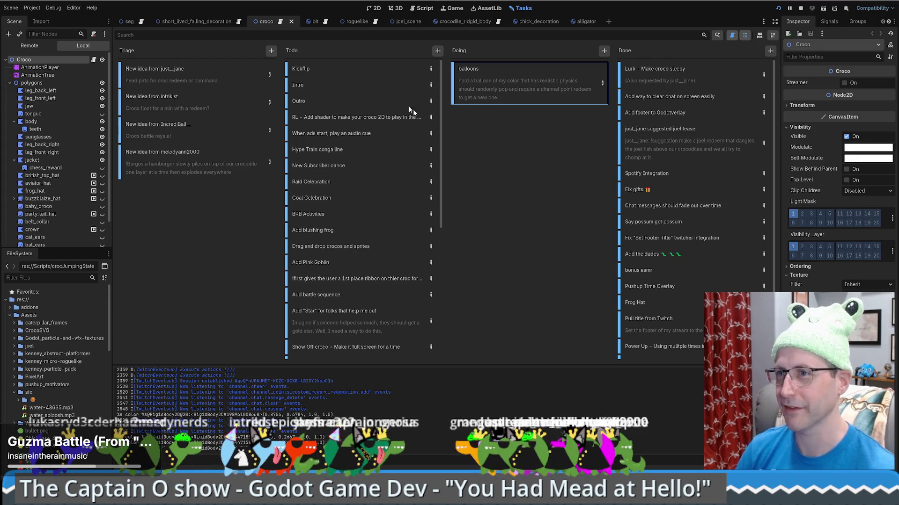
click(373, 8)
drag(292, 220, 385, 216)
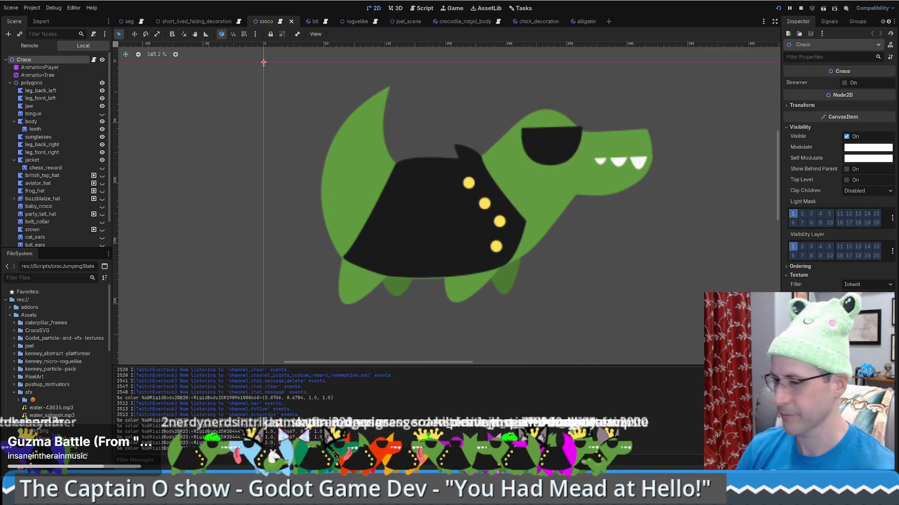
Open mronosa.github.io/KidsBalloonPop/index.html in a new browser tab.
key(alt+Tab)
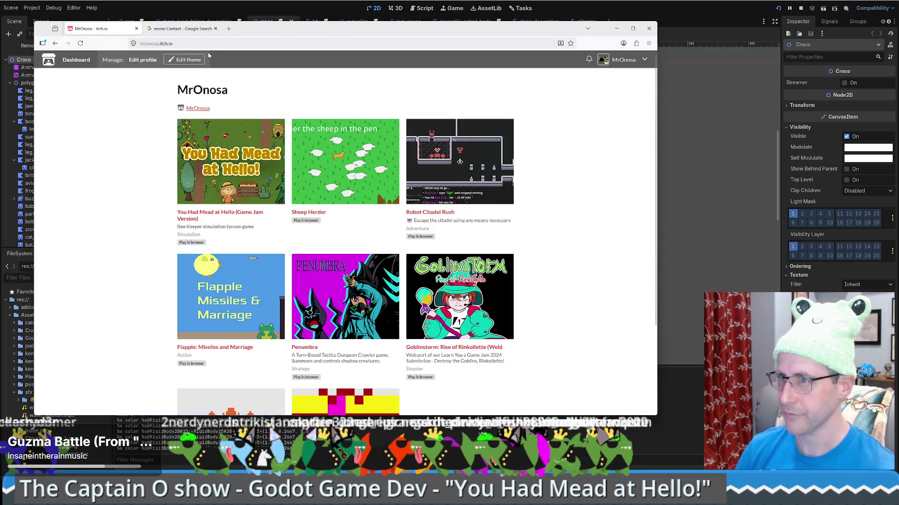
click(228, 29)
text(mronosa.github.io/KidsBalloonPop/index.html)
key(Return)
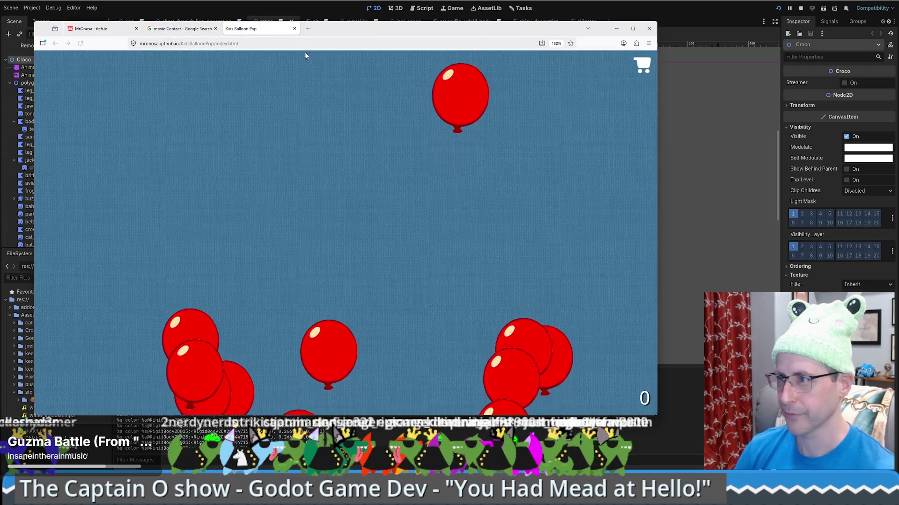
Pop the first wave of rising balloons across the game screen.
click(331, 301)
click(309, 328)
click(244, 210)
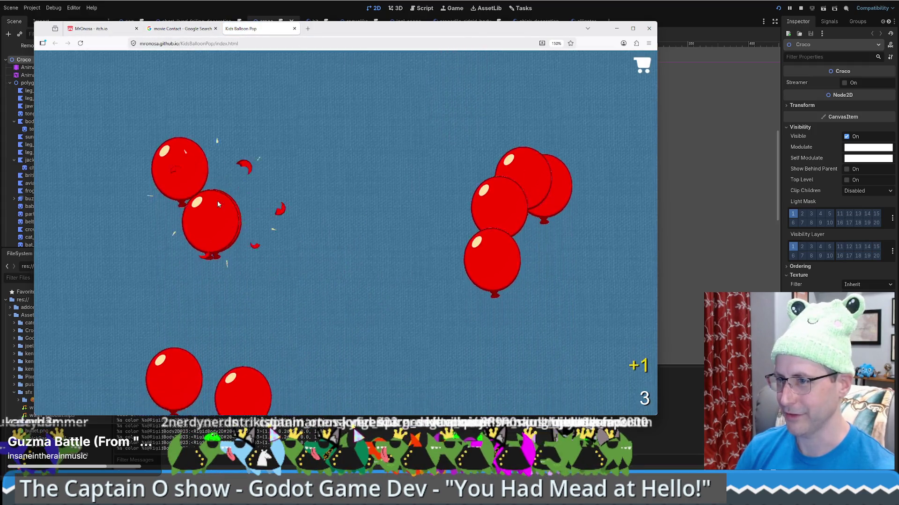
click(214, 187)
click(213, 176)
click(256, 310)
click(187, 262)
click(176, 248)
click(175, 66)
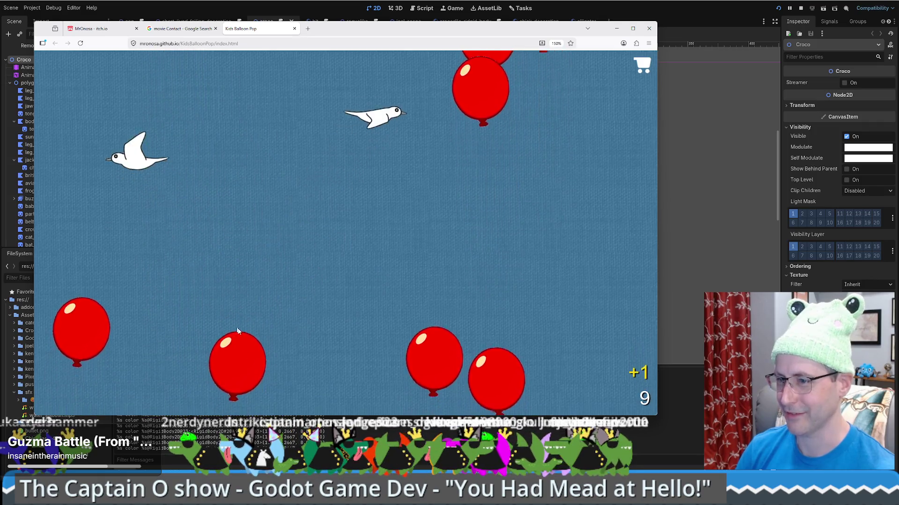
click(236, 356)
click(431, 267)
click(496, 248)
click(468, 281)
click(413, 329)
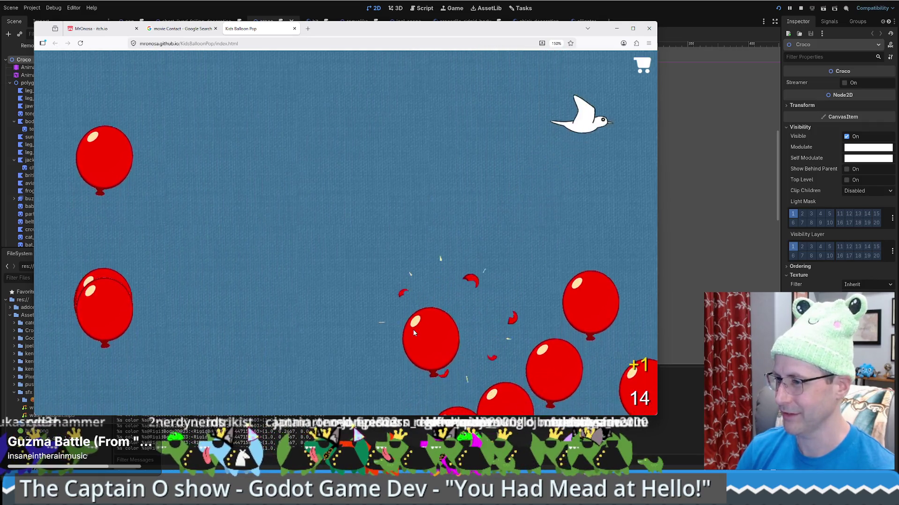
click(445, 327)
click(511, 373)
click(457, 381)
click(473, 403)
click(592, 206)
click(564, 271)
click(636, 248)
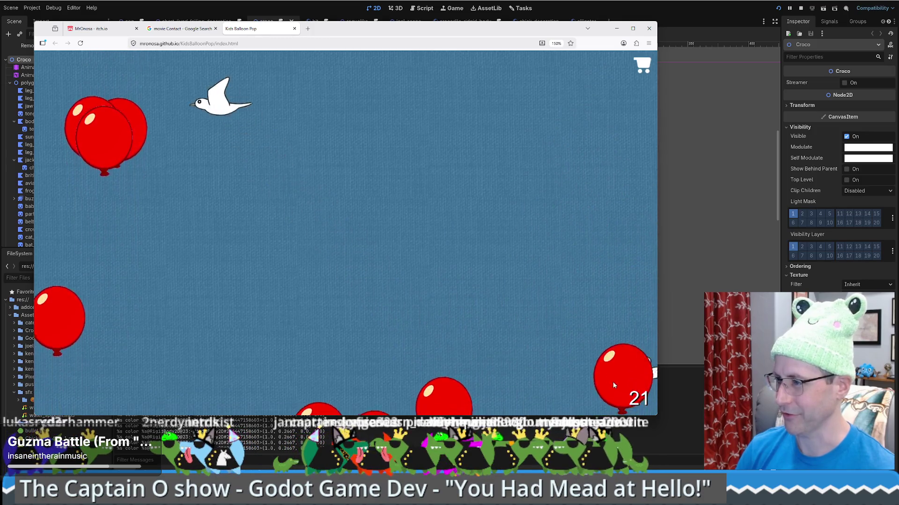
click(618, 361)
click(538, 397)
click(440, 370)
click(374, 384)
click(337, 358)
click(327, 342)
click(361, 325)
click(276, 332)
click(215, 323)
click(220, 355)
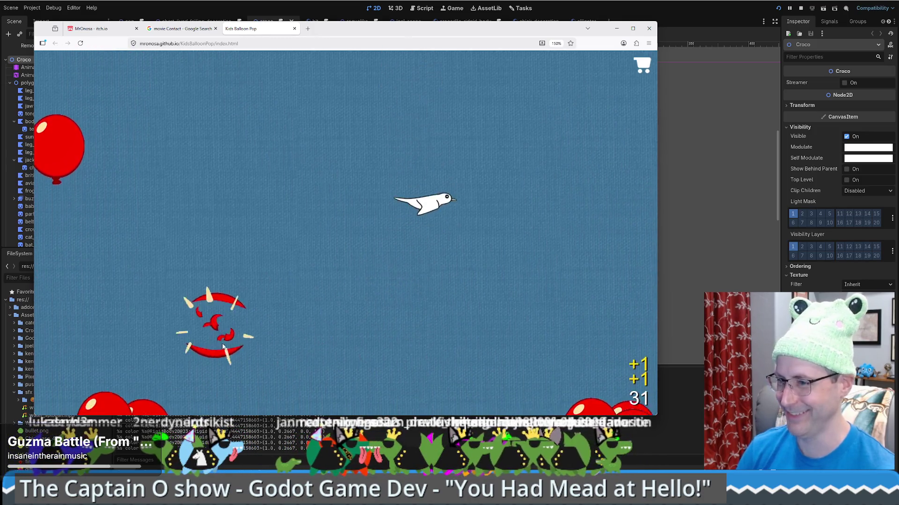
click(168, 391)
click(135, 392)
Keep popping balloons until the score reaches 79, then open the in-game shop.
key(alt+Tab)
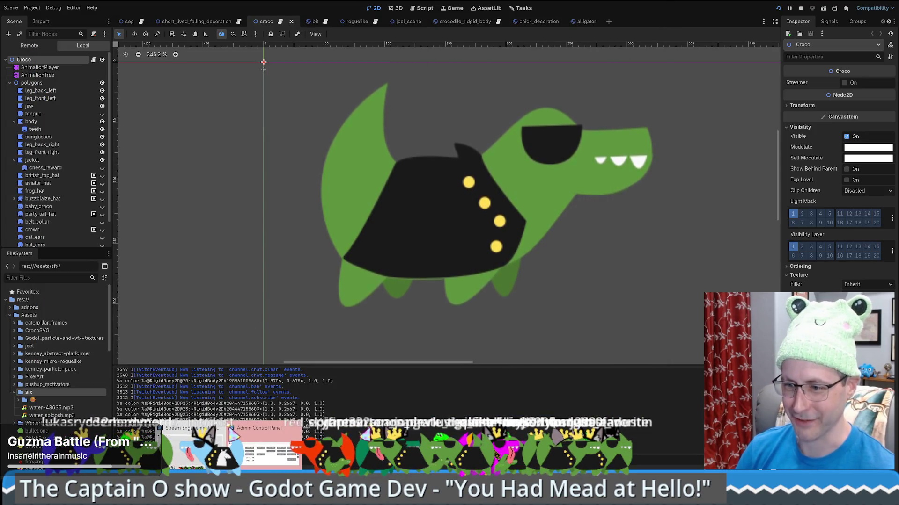
key(alt+Tab)
click(291, 91)
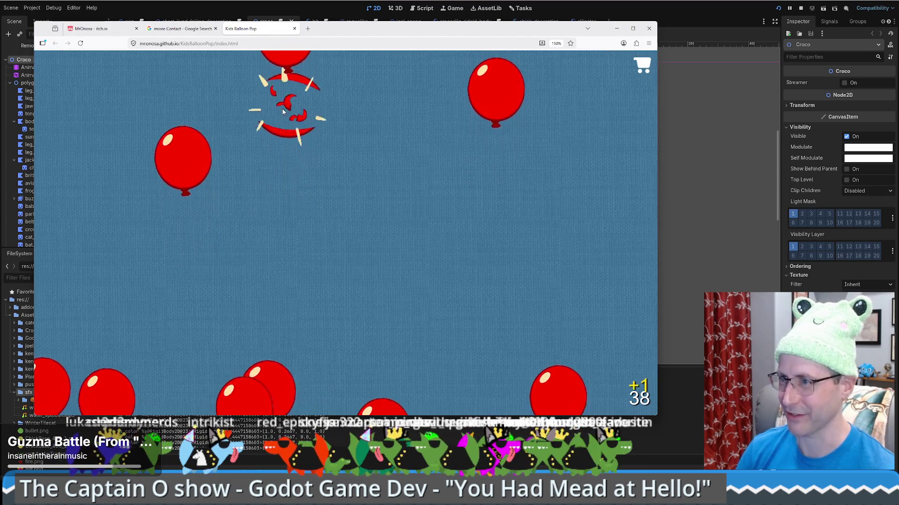
click(287, 351)
click(246, 348)
click(374, 330)
click(396, 327)
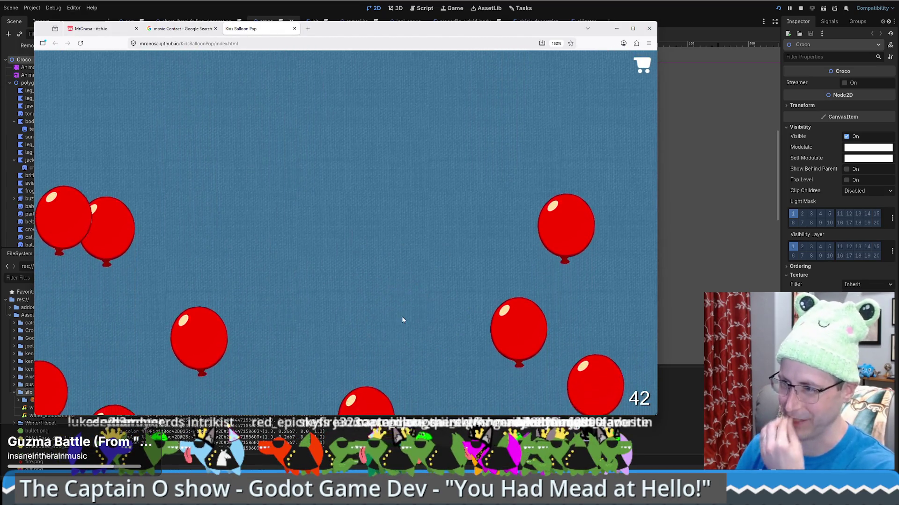
click(358, 341)
click(192, 177)
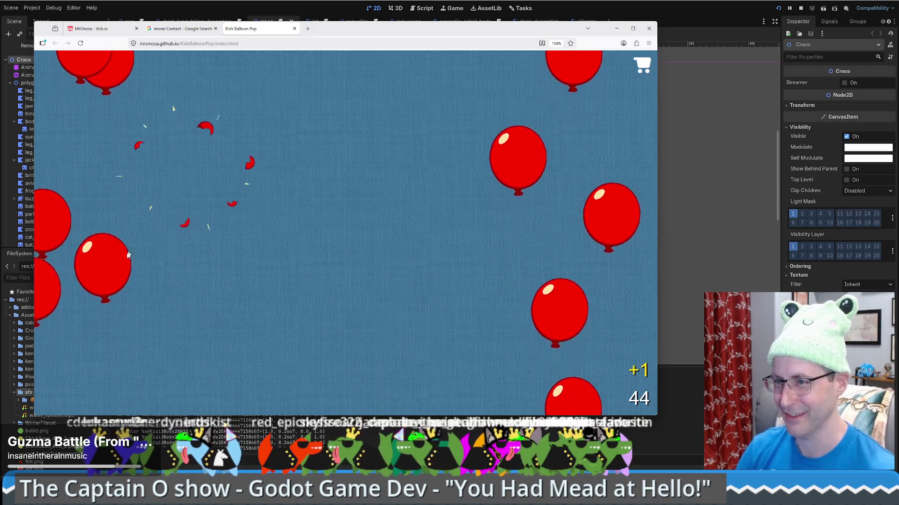
click(105, 231)
click(345, 330)
click(275, 339)
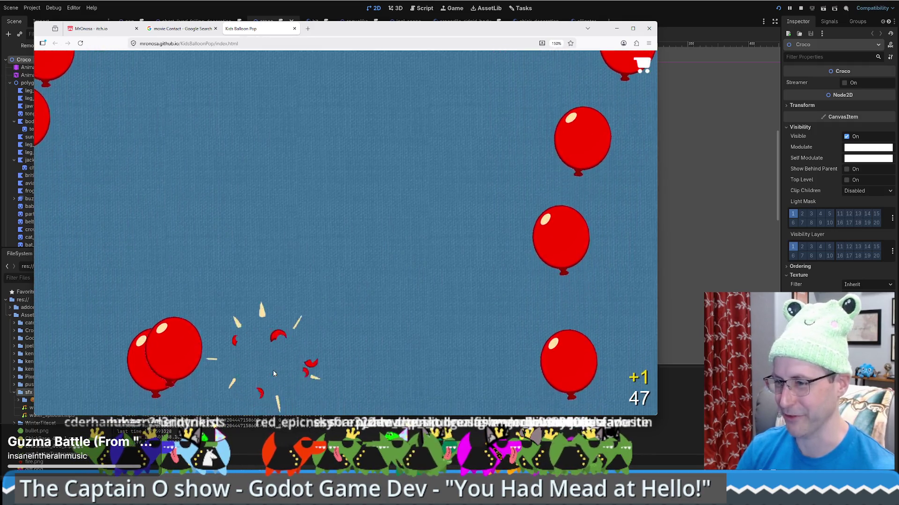
click(185, 309)
click(157, 299)
click(375, 327)
click(406, 348)
click(419, 384)
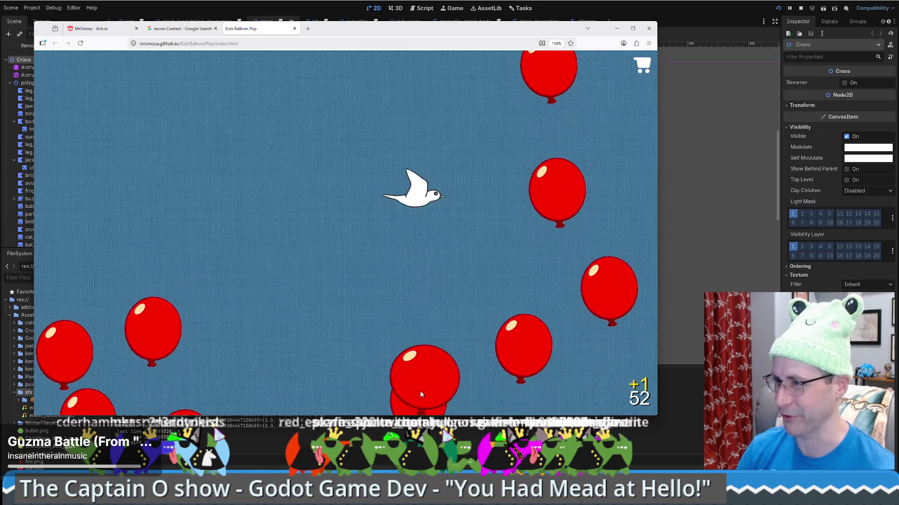
click(515, 292)
click(420, 313)
click(204, 295)
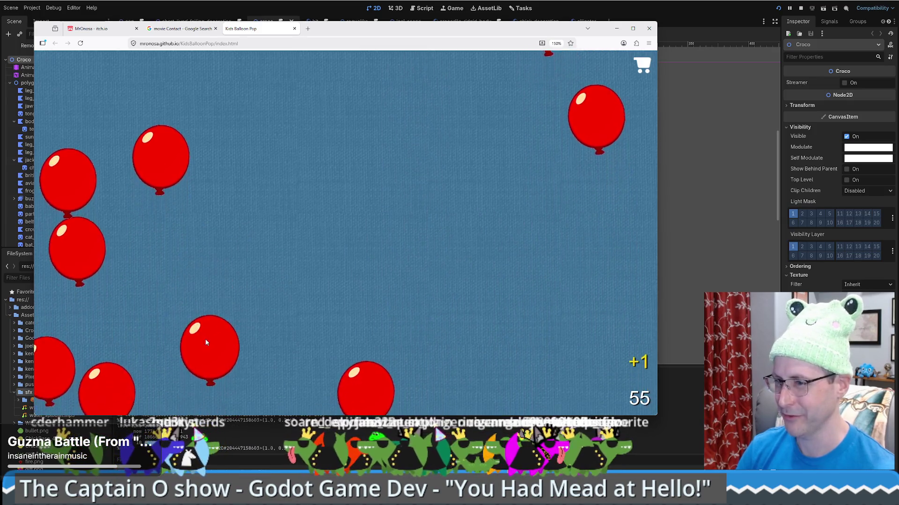
click(205, 338)
click(379, 354)
click(385, 387)
click(507, 374)
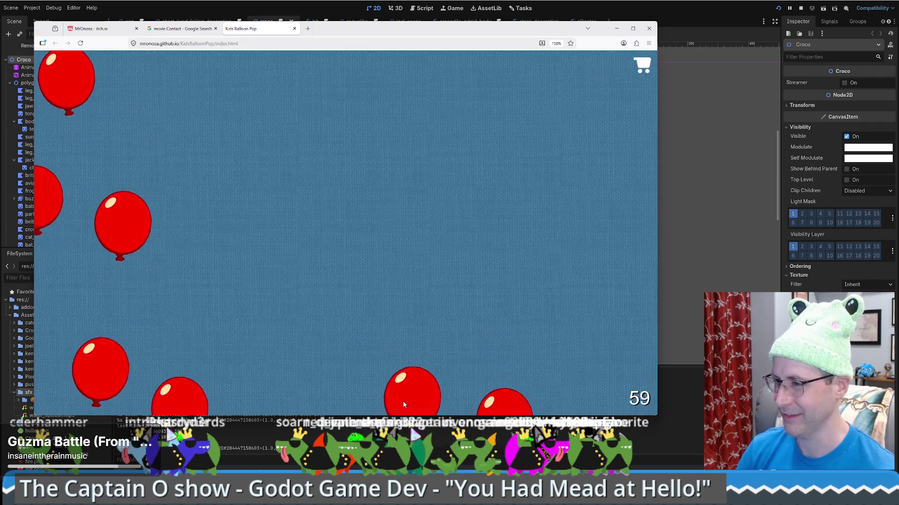
click(403, 401)
click(508, 381)
click(187, 320)
click(134, 276)
click(112, 365)
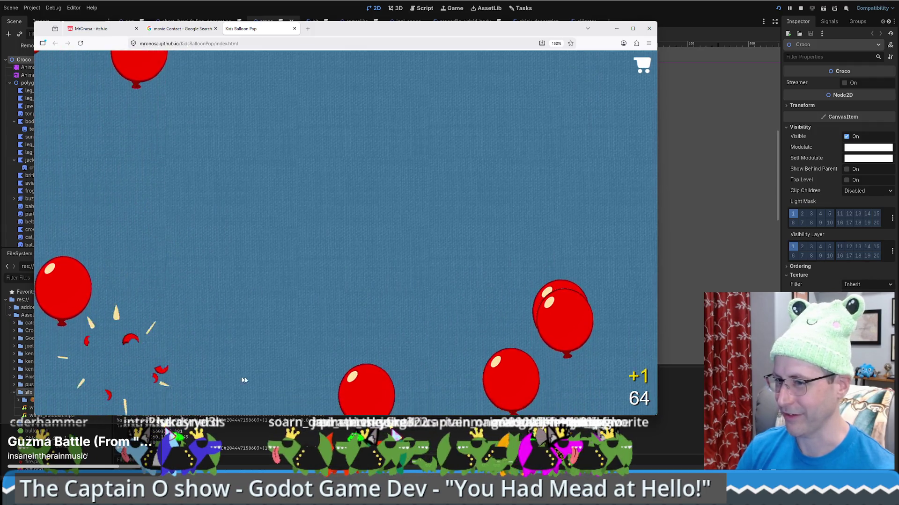
click(367, 341)
click(382, 375)
click(503, 270)
click(564, 201)
click(173, 299)
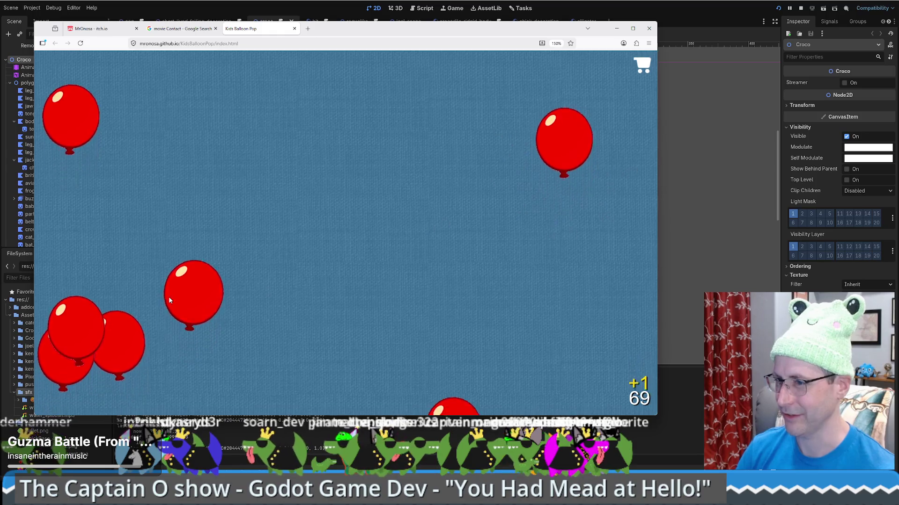
click(122, 307)
click(127, 360)
click(281, 323)
click(242, 367)
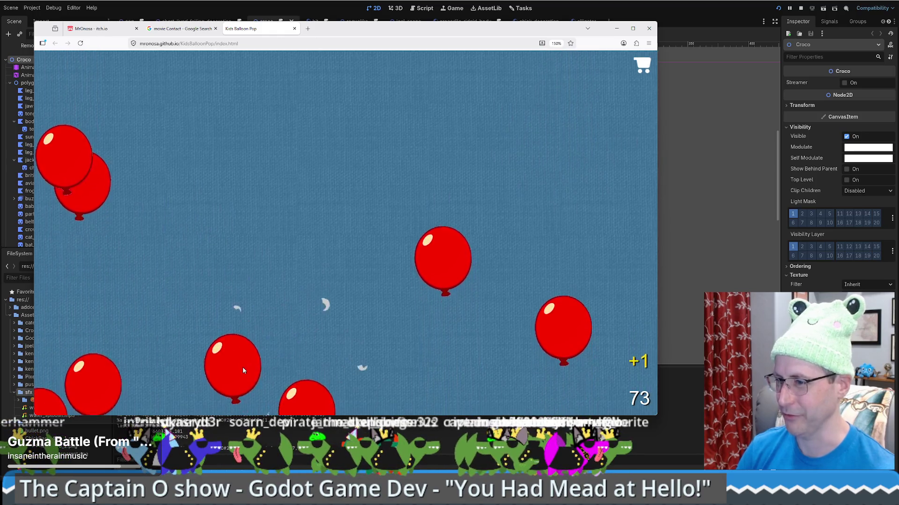
click(302, 378)
click(302, 379)
click(421, 260)
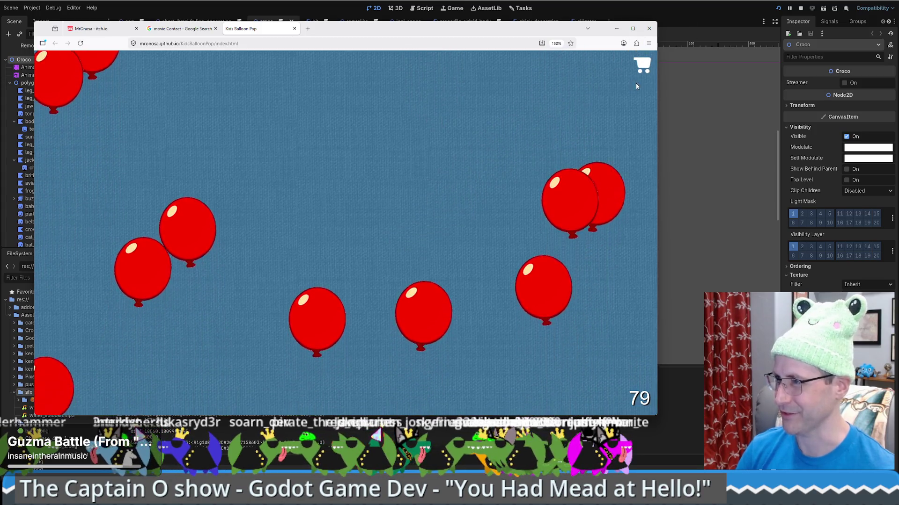
click(645, 68)
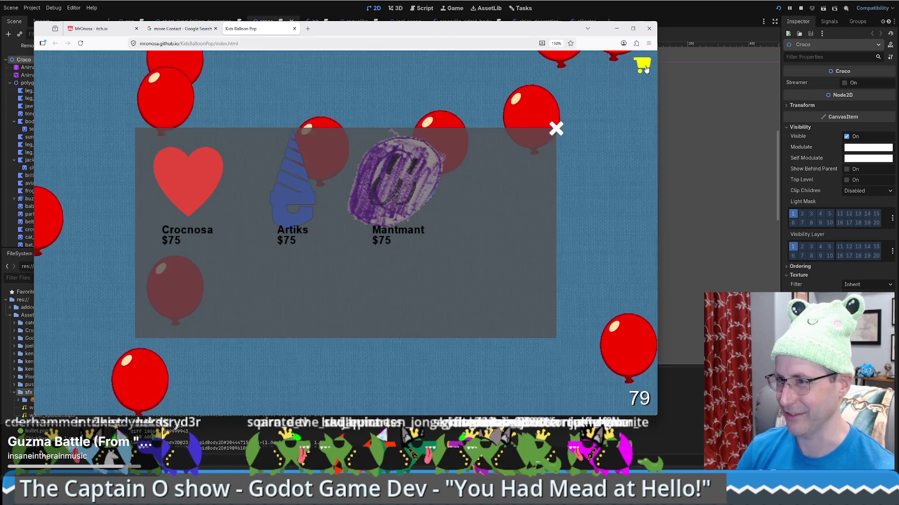
Try buying the $75 heart, close the shop, and start popping balloons.
click(201, 184)
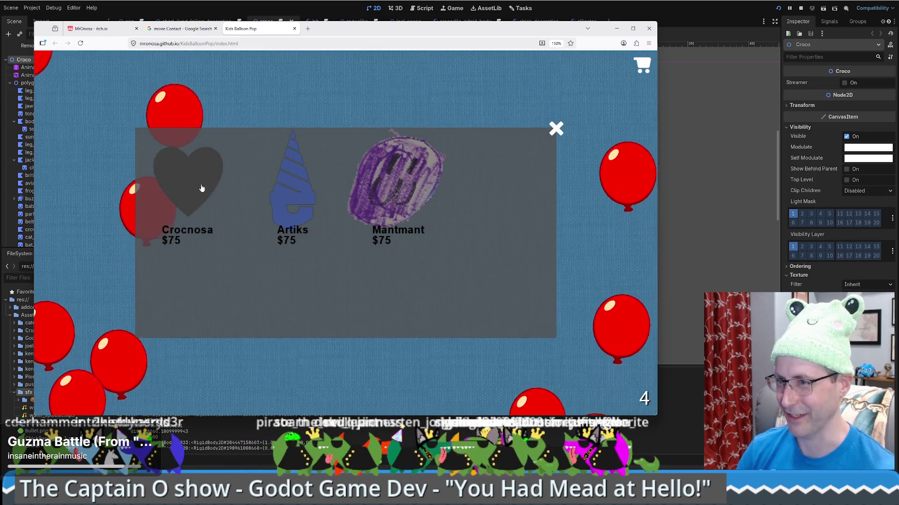
click(554, 131)
click(466, 326)
click(377, 361)
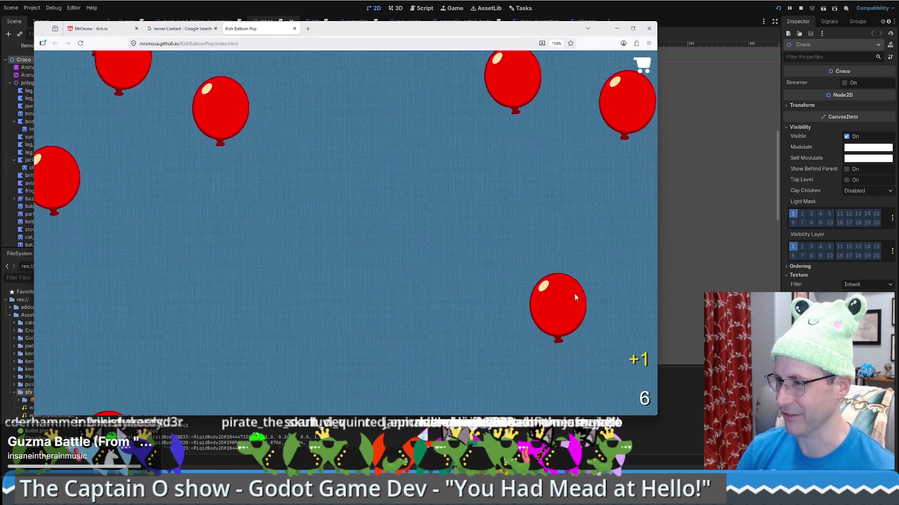
click(568, 295)
click(276, 395)
click(187, 346)
click(112, 342)
click(329, 378)
click(220, 370)
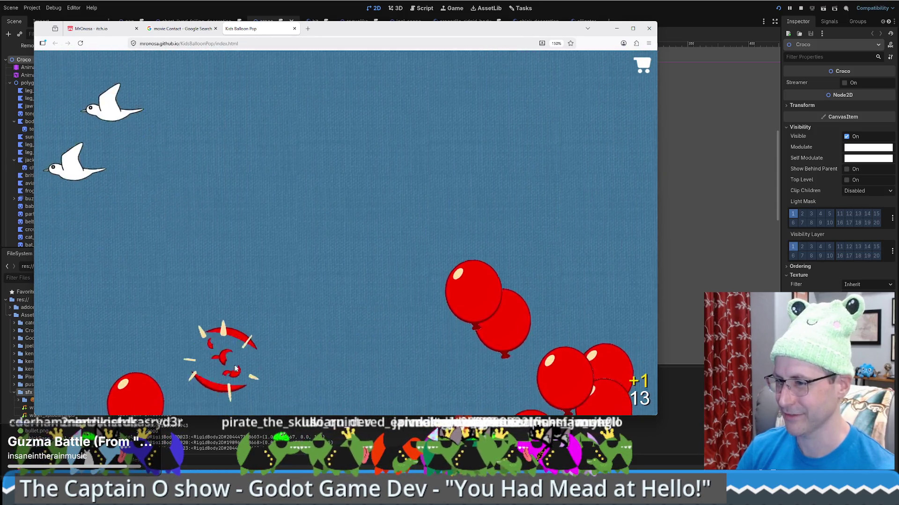
click(473, 248)
click(503, 276)
click(554, 274)
Keep popping balloons until the score reaches 55, then return to Godot.
click(539, 322)
click(391, 330)
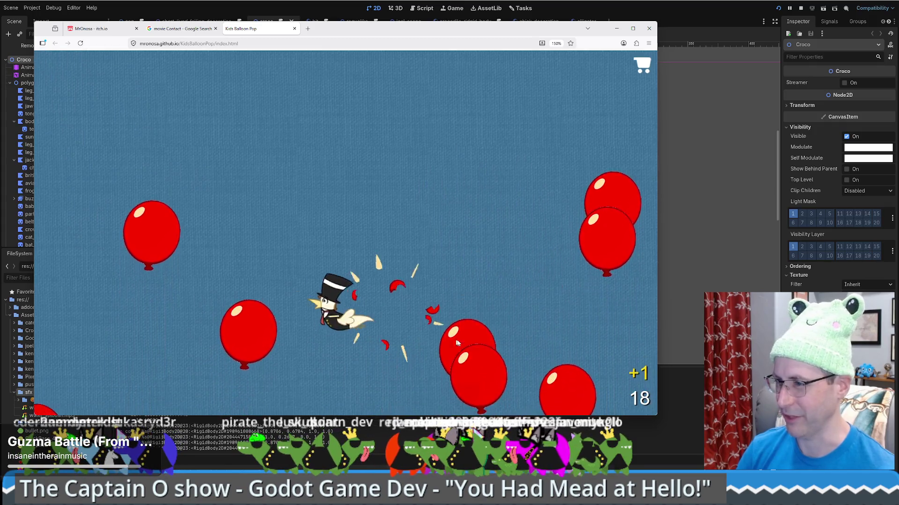
click(478, 370)
click(466, 295)
click(257, 229)
click(537, 340)
click(557, 271)
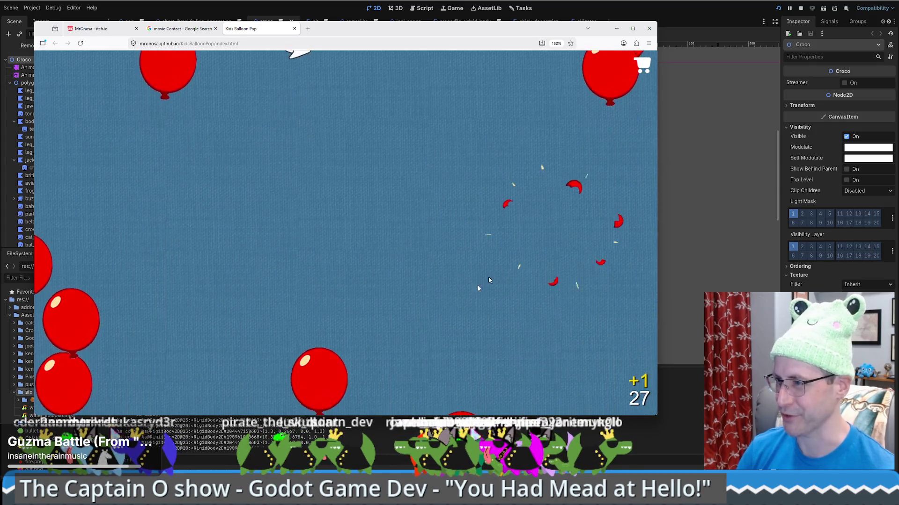
click(355, 327)
click(327, 346)
click(305, 328)
click(291, 356)
click(243, 375)
click(187, 361)
click(107, 346)
click(113, 323)
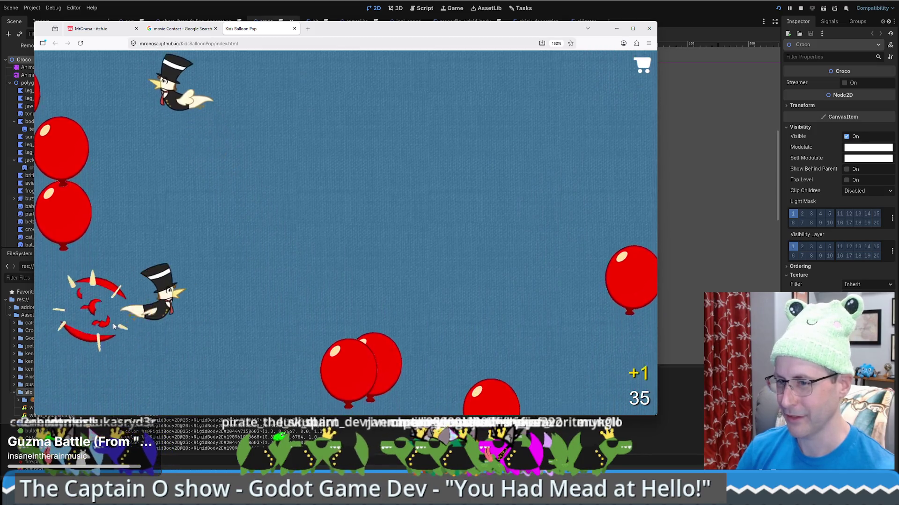
click(234, 337)
click(350, 342)
click(421, 337)
click(478, 336)
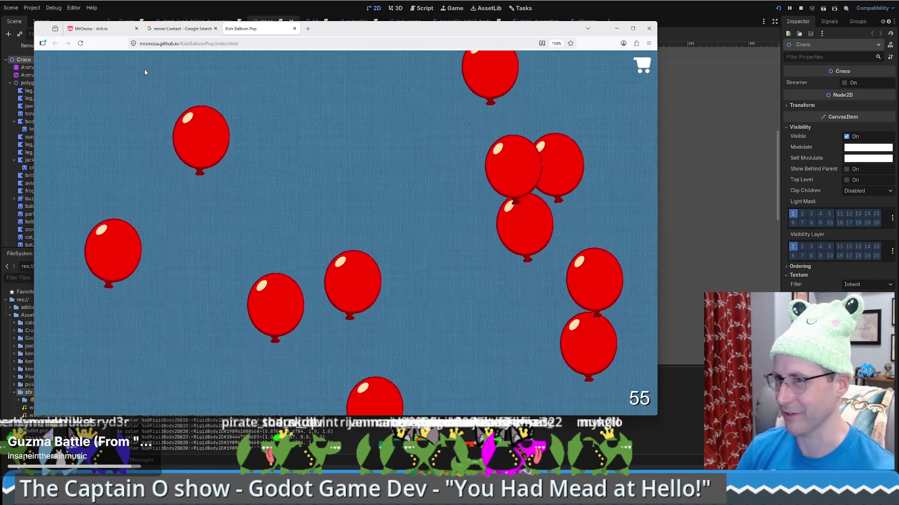
key(alt+Tab)
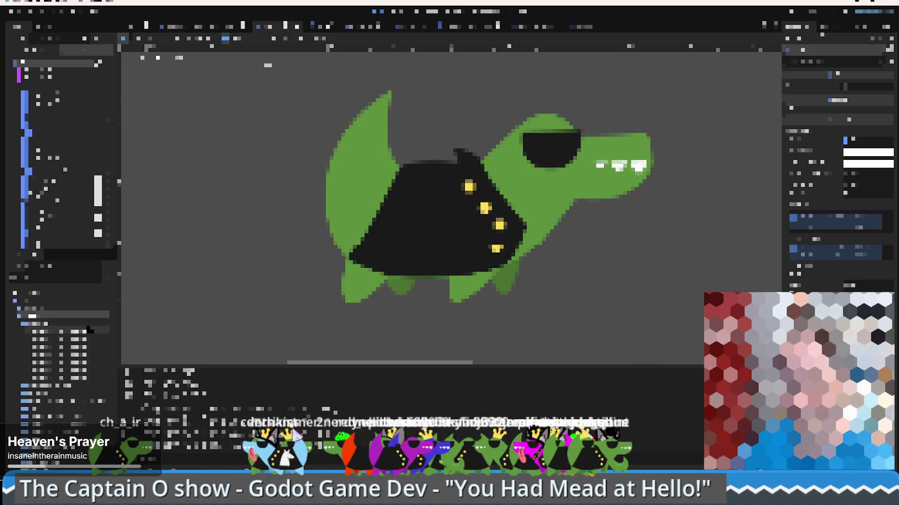
Select another node in the croco scene tree.
click(89, 331)
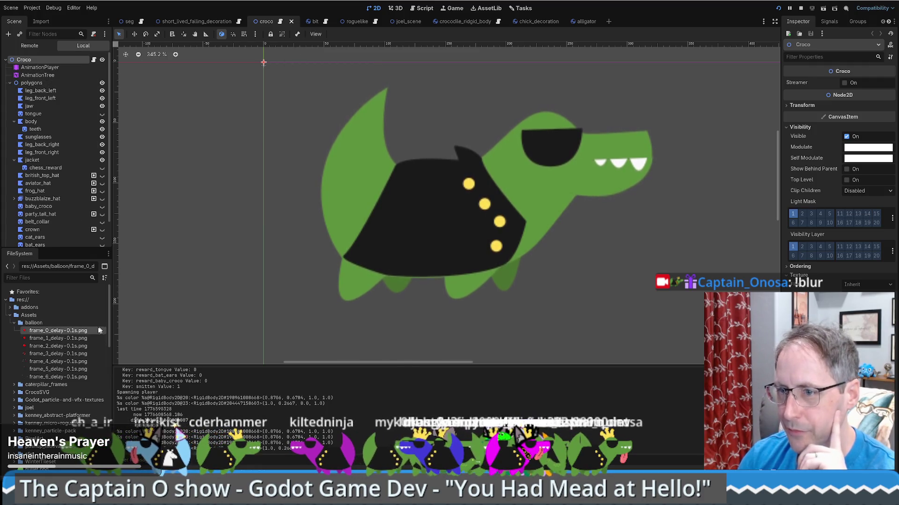
Expand the Scripts folder and open caterpillar.tscn in the editor.
scroll(52, 350, down, 10)
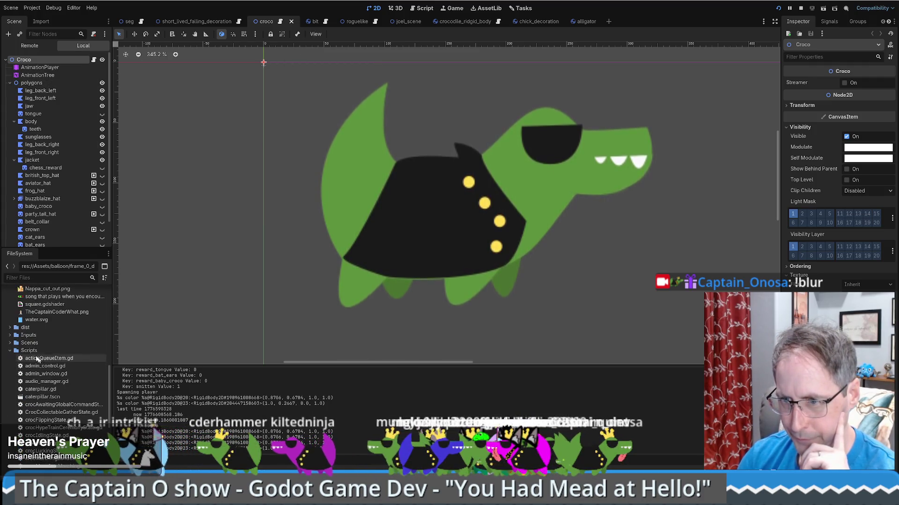
click(9, 351)
double_click(40, 380)
scroll(40, 383, down, 2)
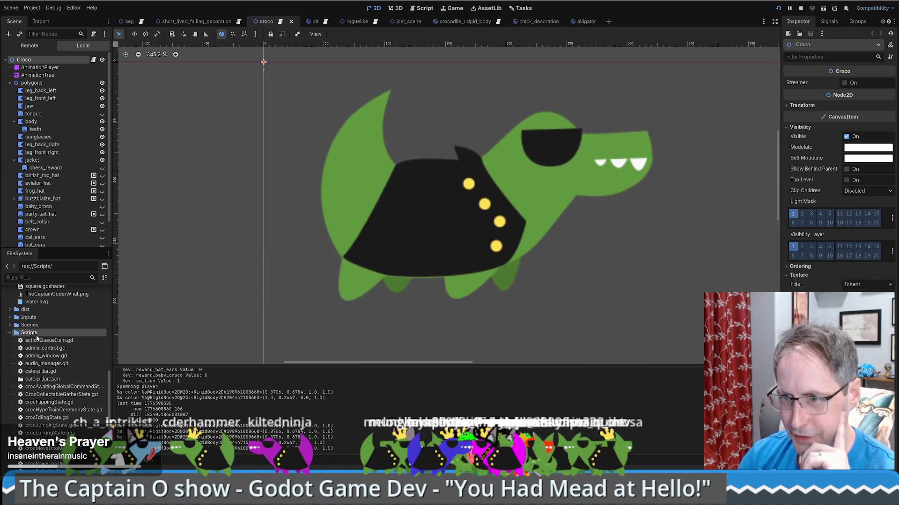
click(56, 382)
double_click(56, 382)
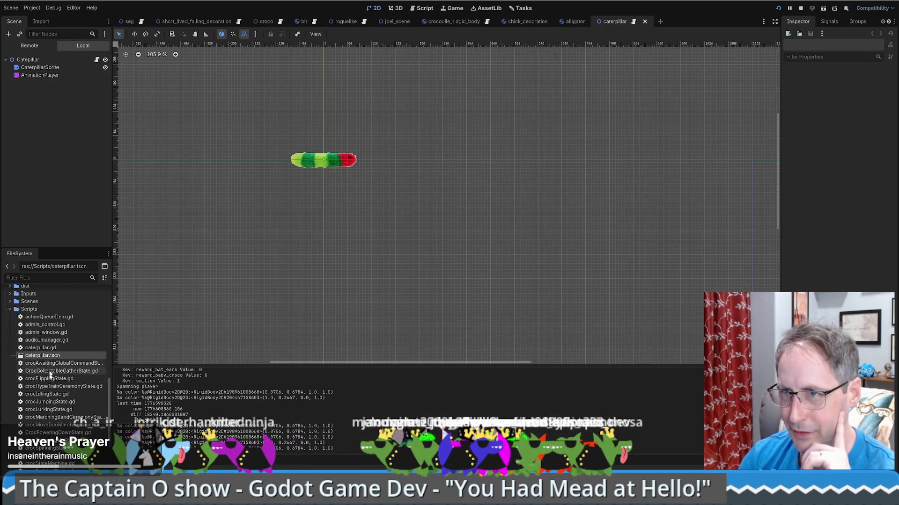
Collapse the Assets folder, expand the Scenes folder, and open the candle scene.
click(30, 334)
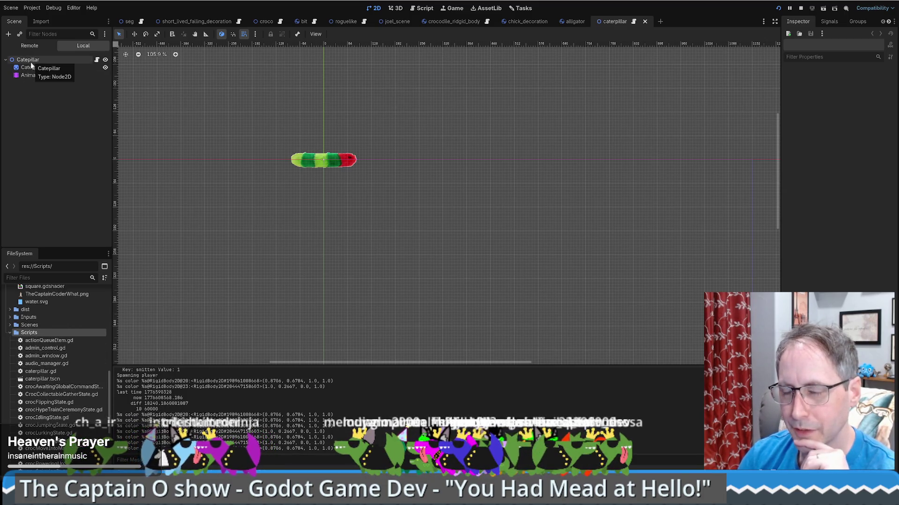
scroll(65, 351, down, 3)
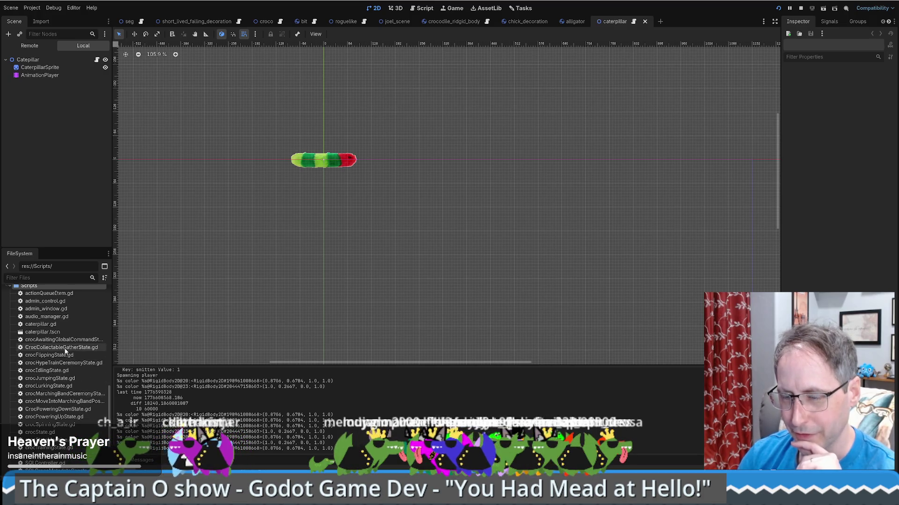
scroll(39, 419, down, 3)
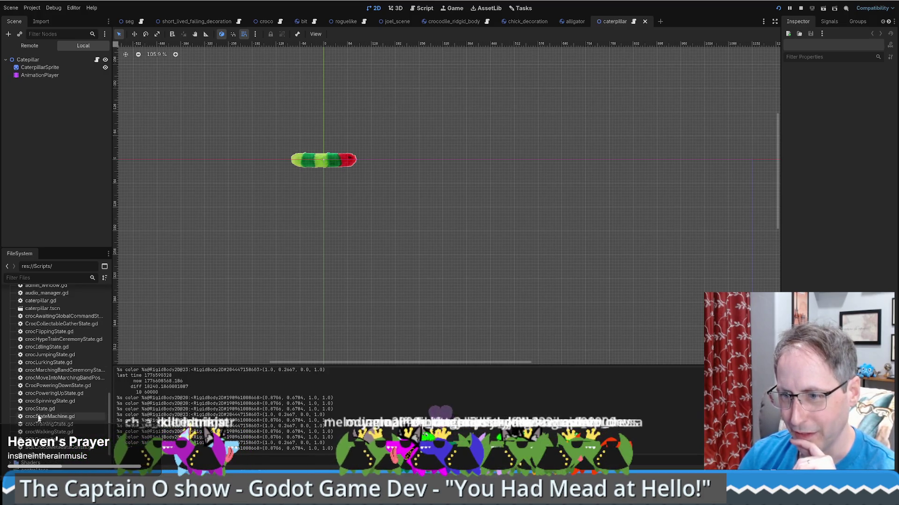
scroll(51, 375, up, 2)
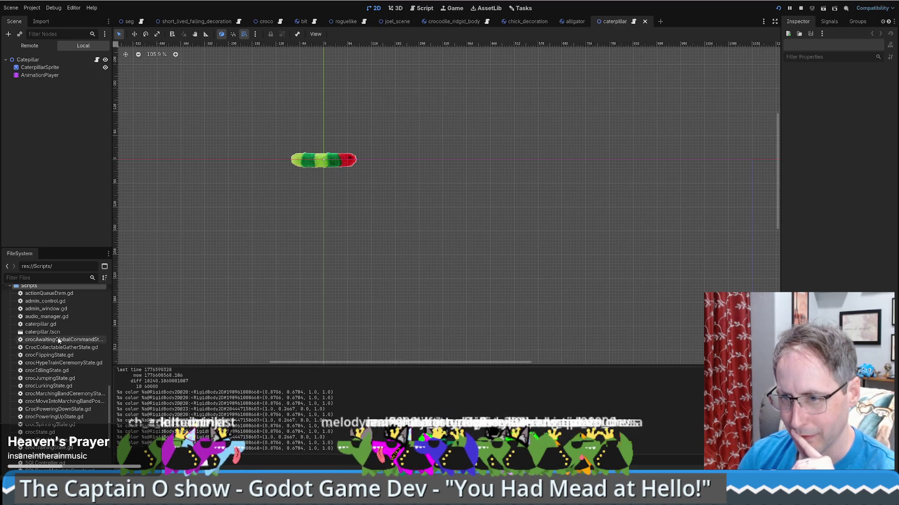
scroll(59, 347, down, 3)
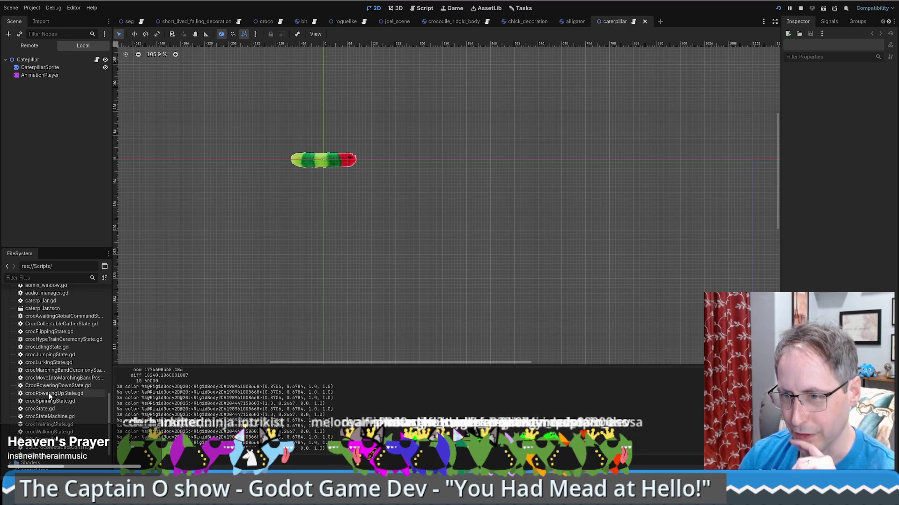
scroll(59, 374, up, 3)
scroll(59, 378, down, 4)
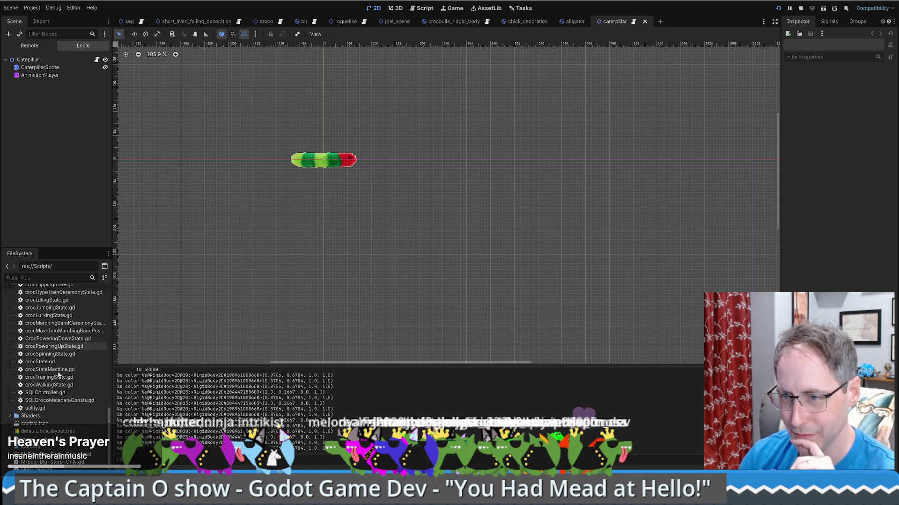
scroll(49, 405, down, 4)
scroll(51, 400, up, 8)
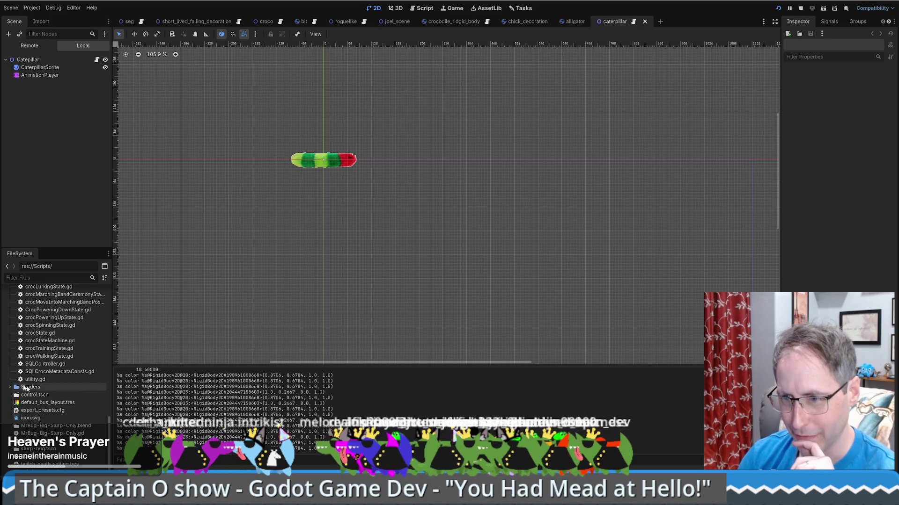
scroll(56, 396, up, 3)
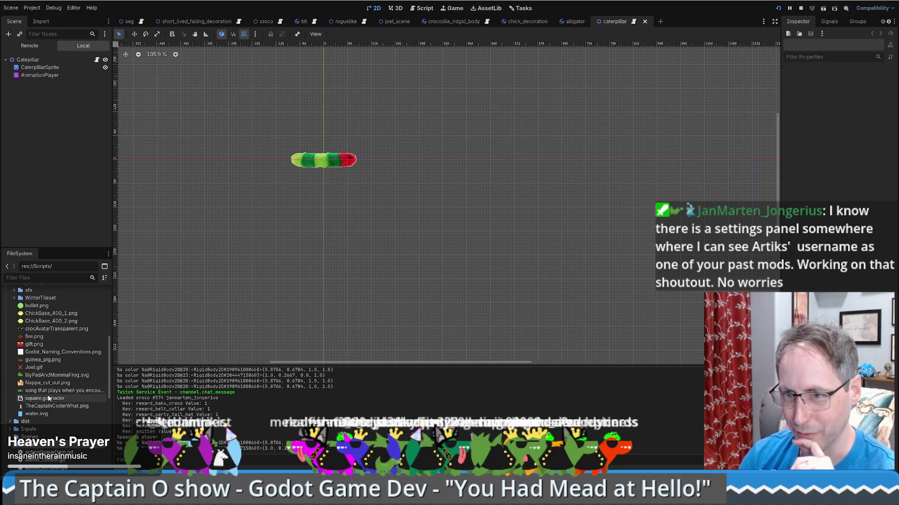
scroll(48, 398, down, 10)
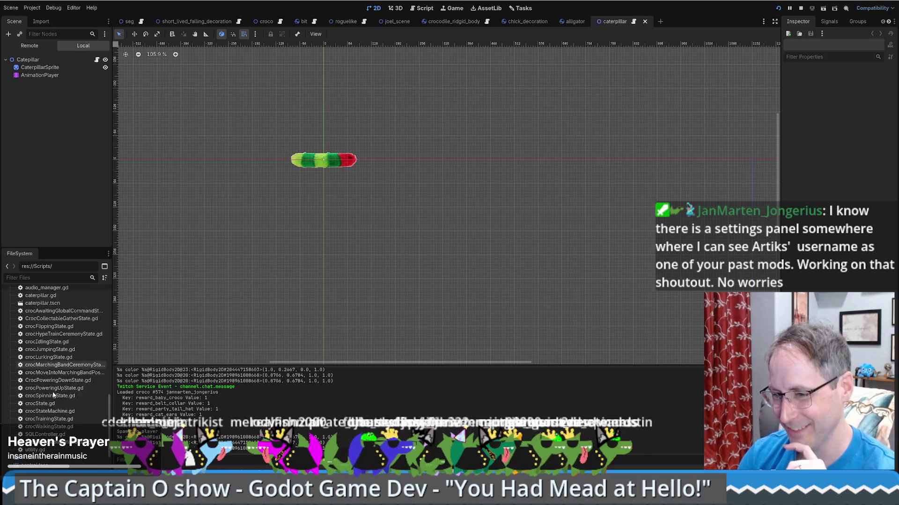
scroll(66, 375, up, 2)
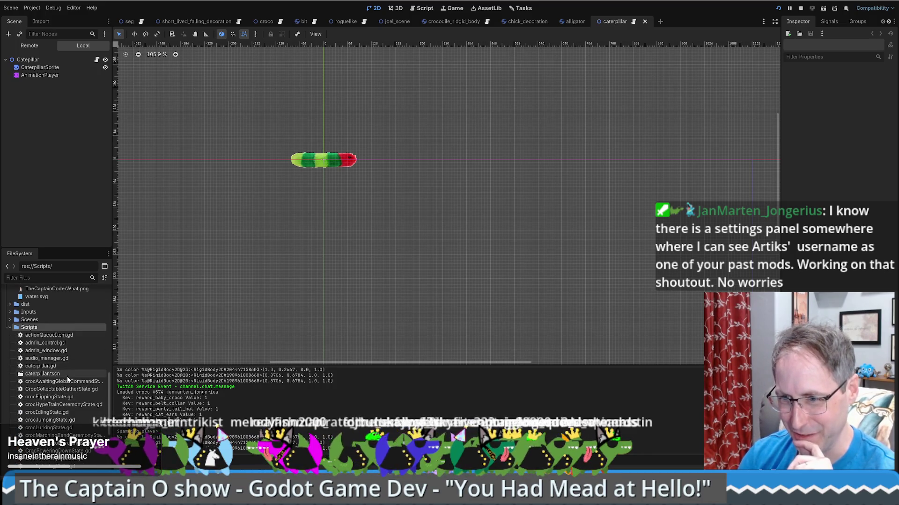
scroll(63, 376, down, 2)
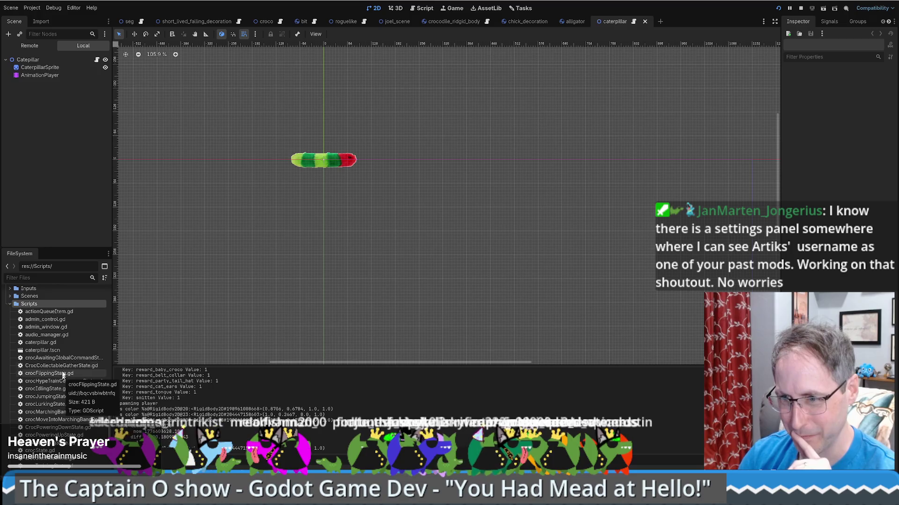
scroll(54, 358, down, 10)
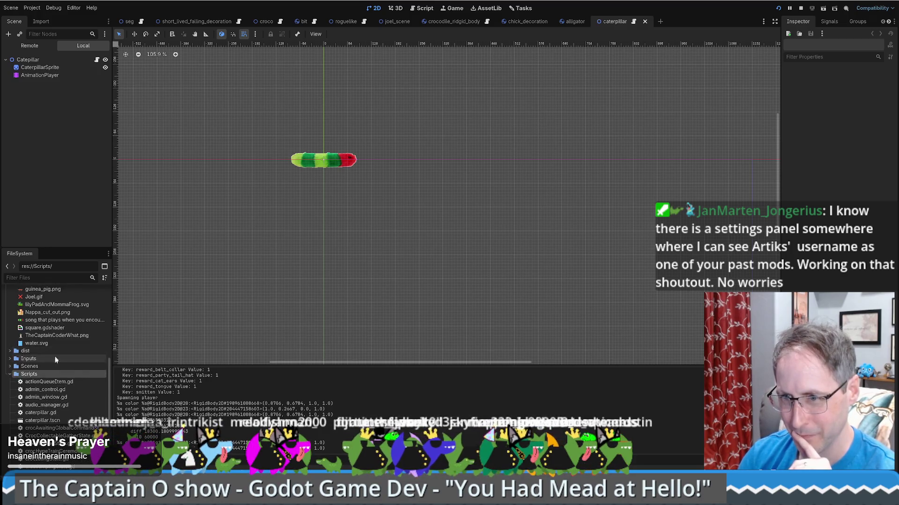
scroll(28, 313, up, 8)
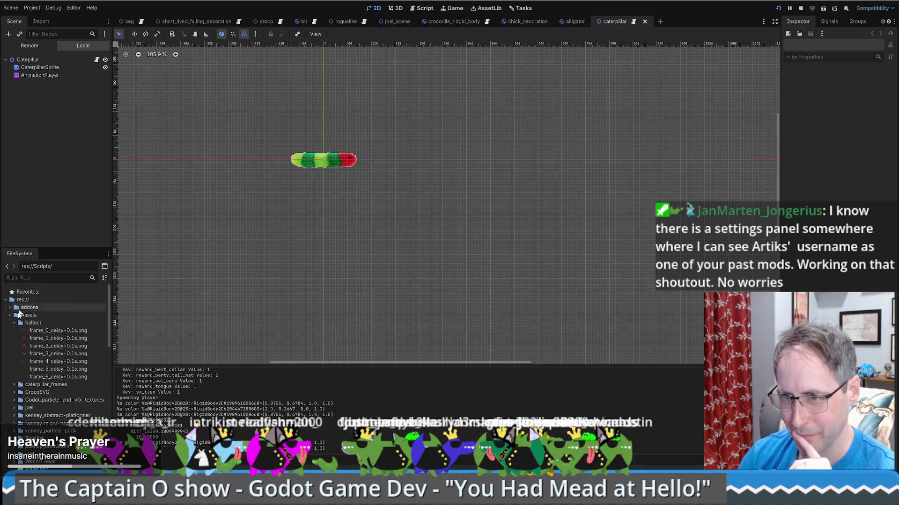
click(10, 315)
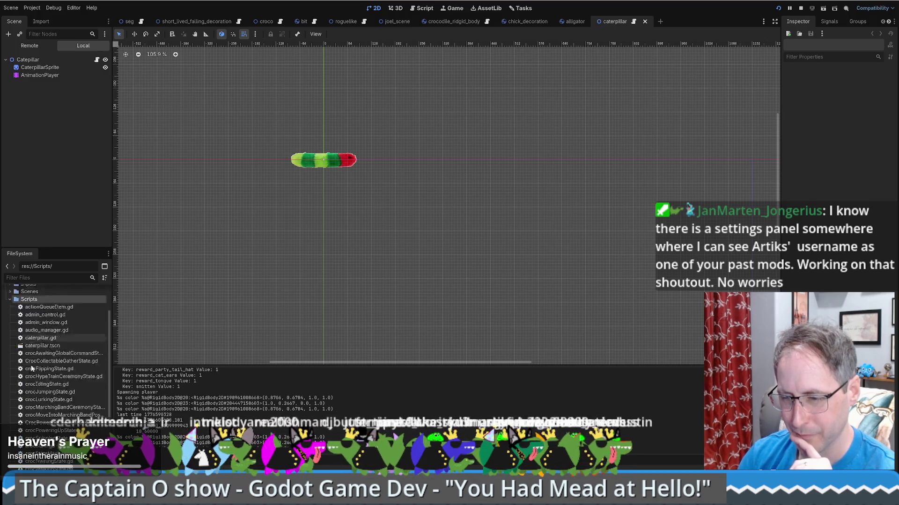
scroll(31, 374, down, 5)
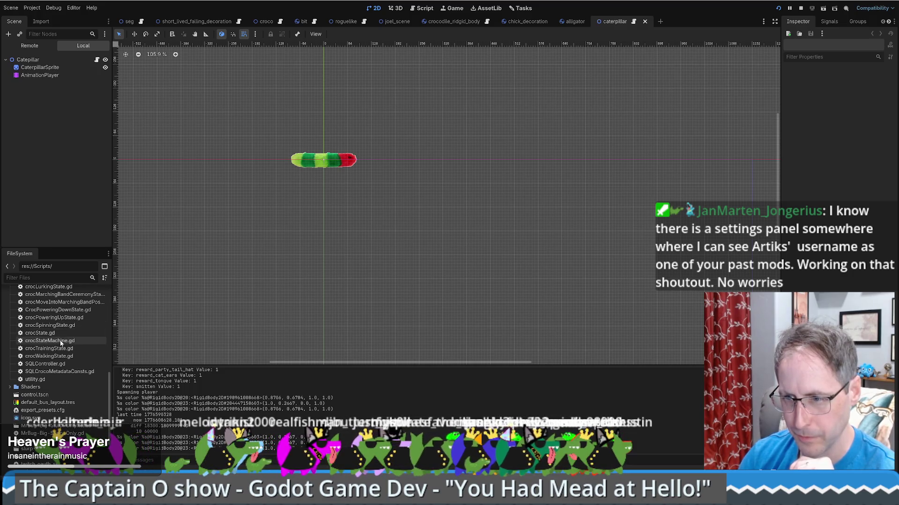
scroll(65, 344, up, 6)
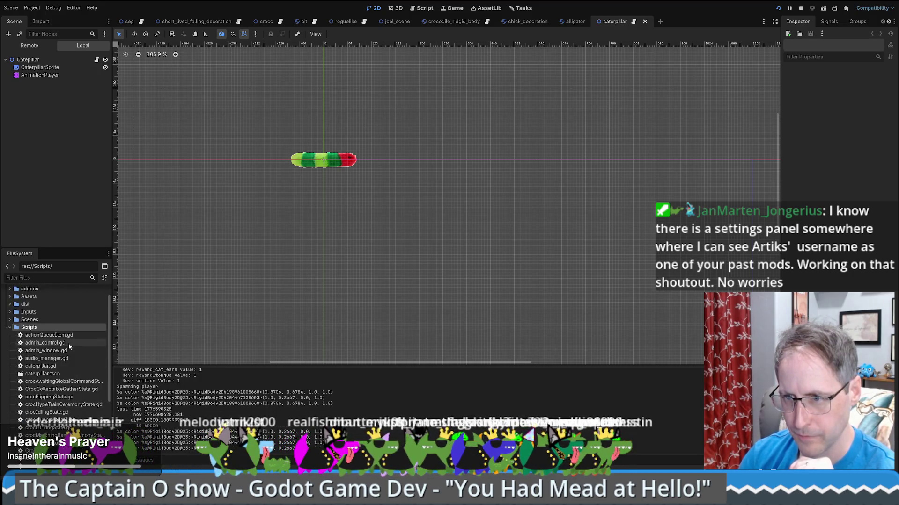
click(10, 341)
scroll(23, 372, down, 3)
double_click(40, 337)
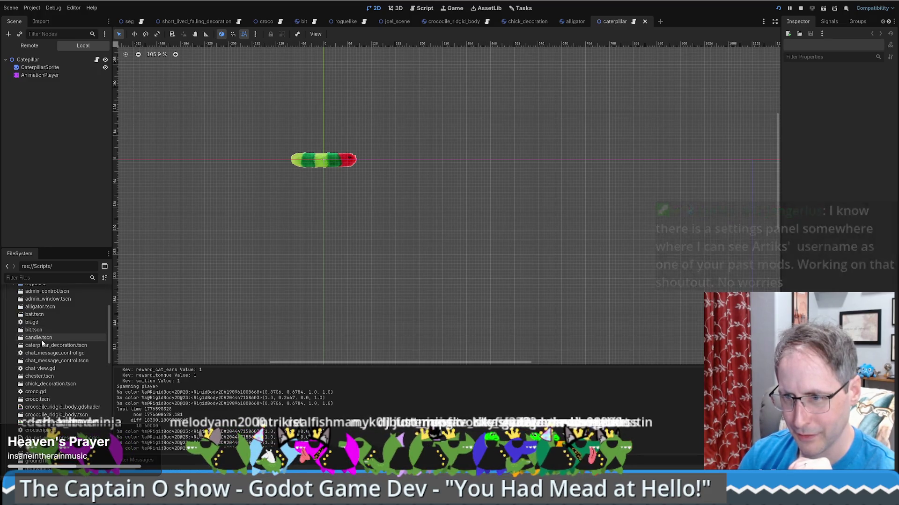
Duplicate the candle scene as balloon.tscn and open the new scene.
scroll(37, 370, up, 3)
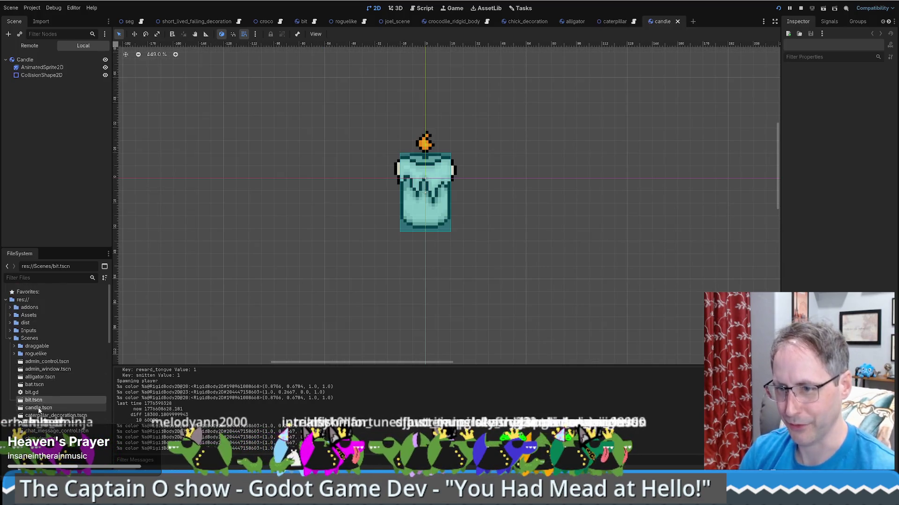
key(ctrl+d)
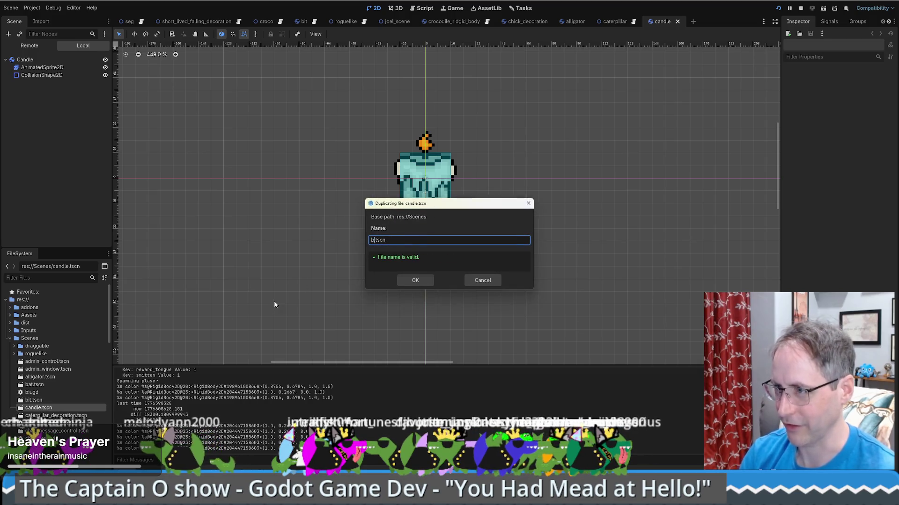
click(415, 280)
double_click(41, 385)
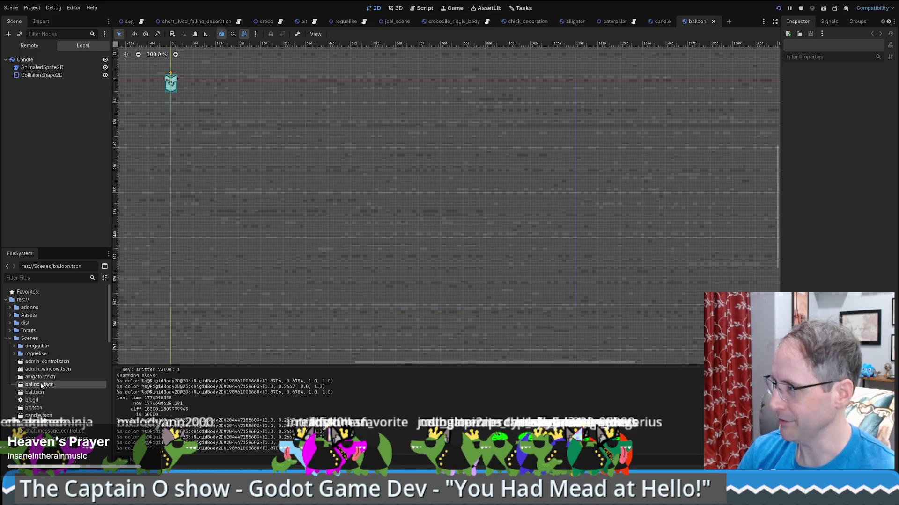
Give the balloon's AnimatedSprite2D a new, empty SpriteFrames resource.
click(35, 68)
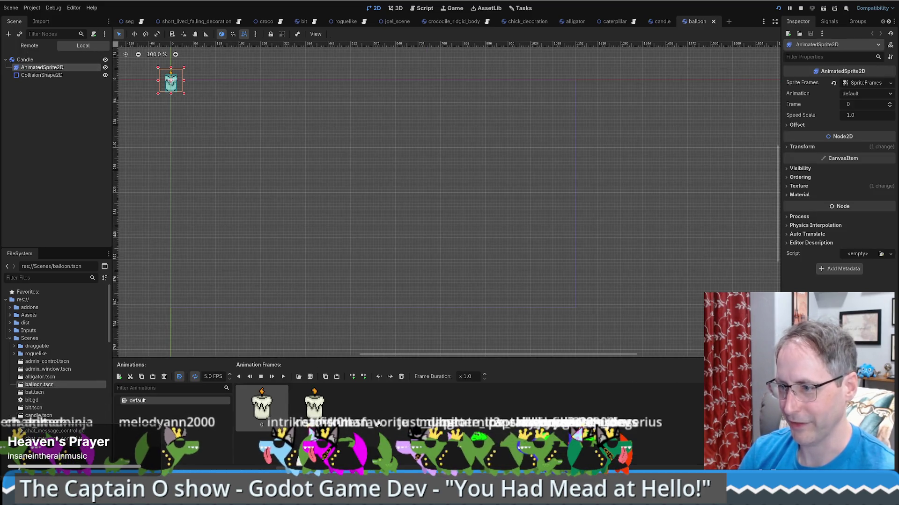
right_click(62, 66)
key(Escape)
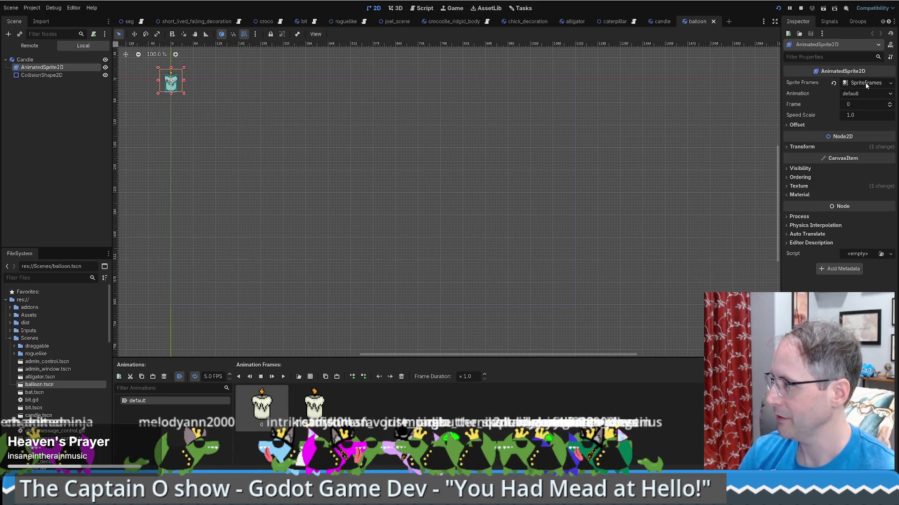
click(864, 83)
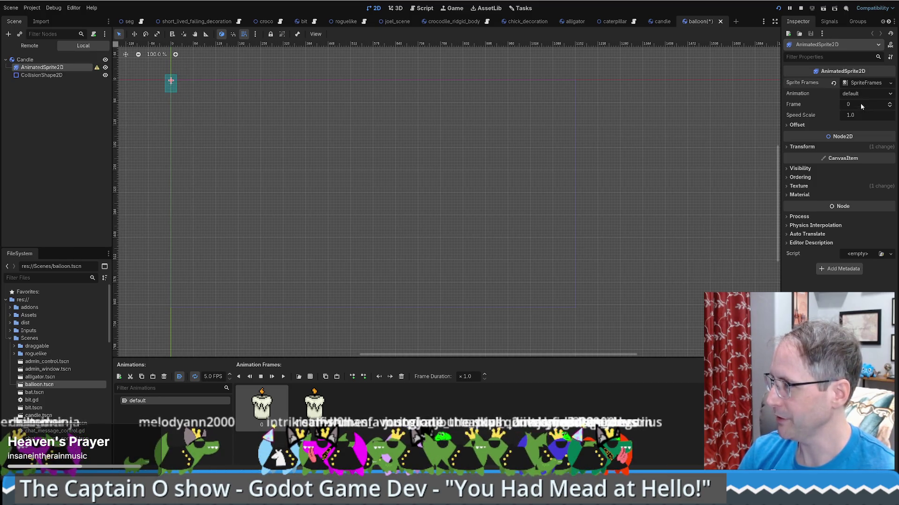
click(866, 83)
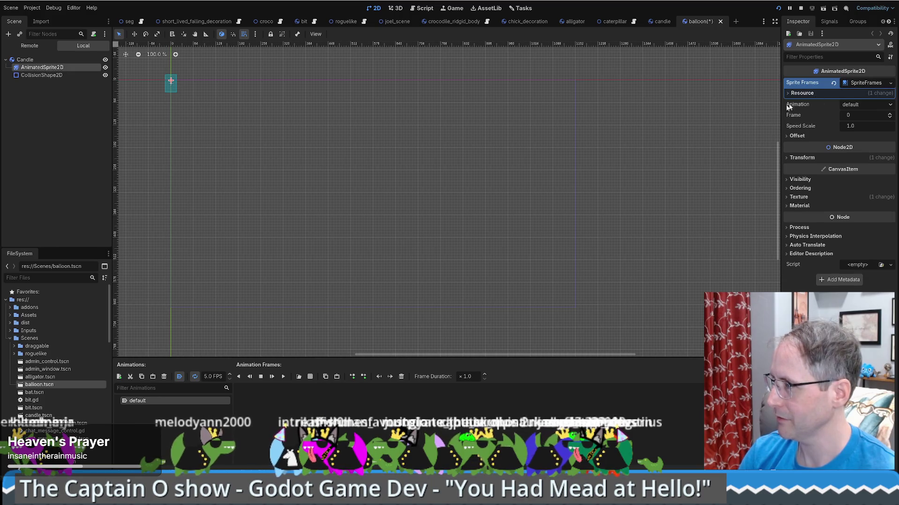
scroll(44, 374, down, 5)
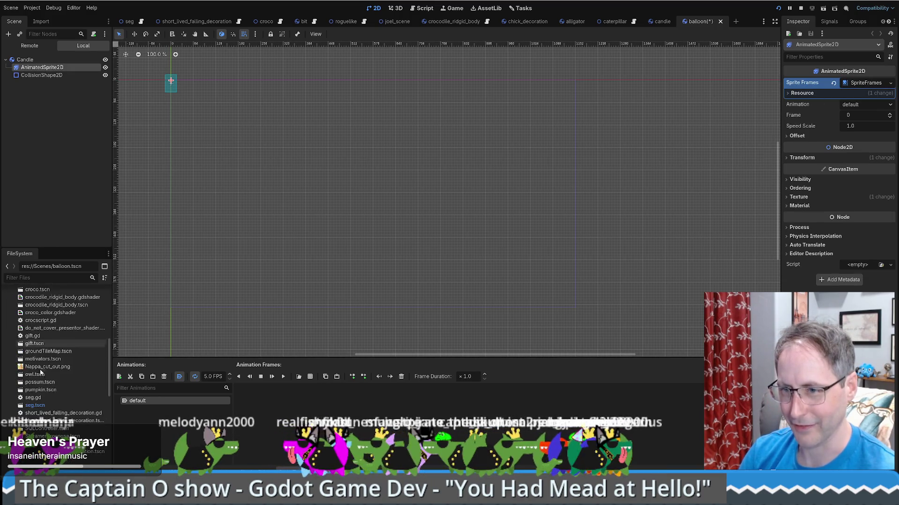
scroll(45, 375, up, 5)
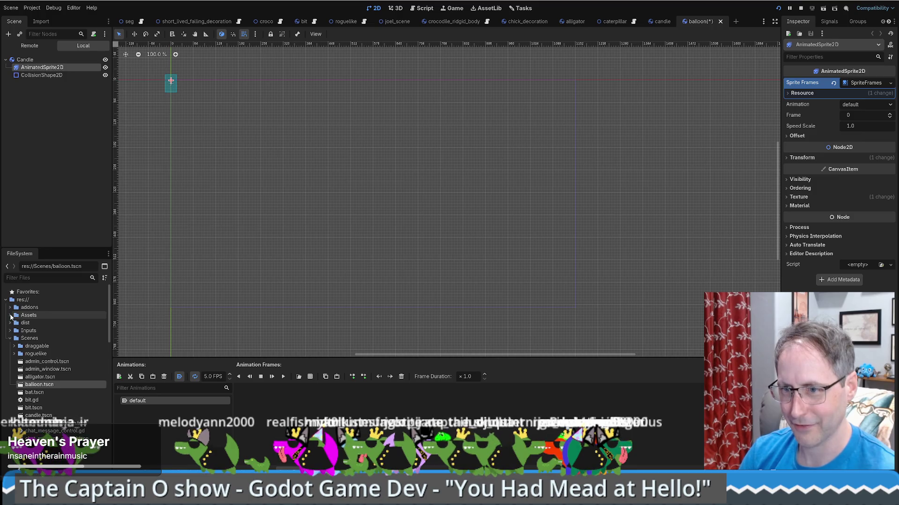
Drag balloon frame images from Assets/balloon into the Animation Frames panel and preview playback.
click(10, 315)
click(58, 330)
shift+click(59, 377)
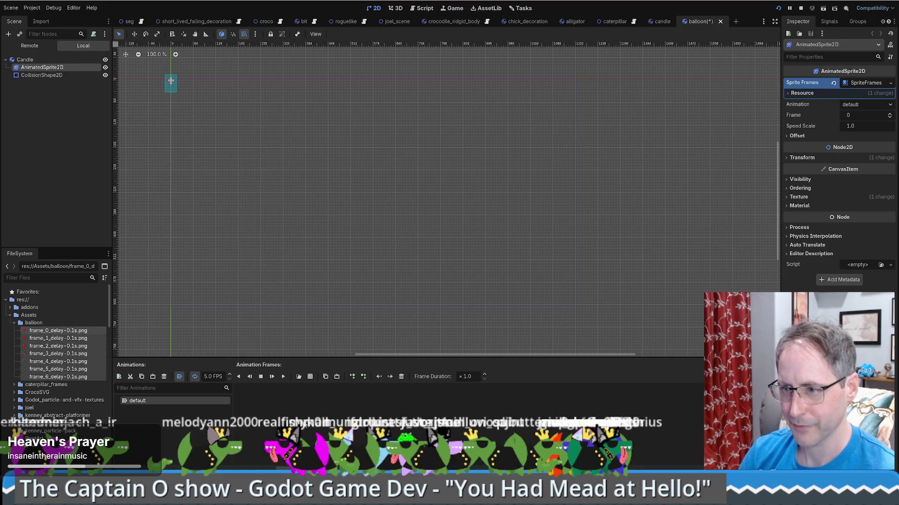
mouse_move(52, 339)
mouse_down()
mouse_move(141, 370)
mouse_move(297, 403)
mouse_up()
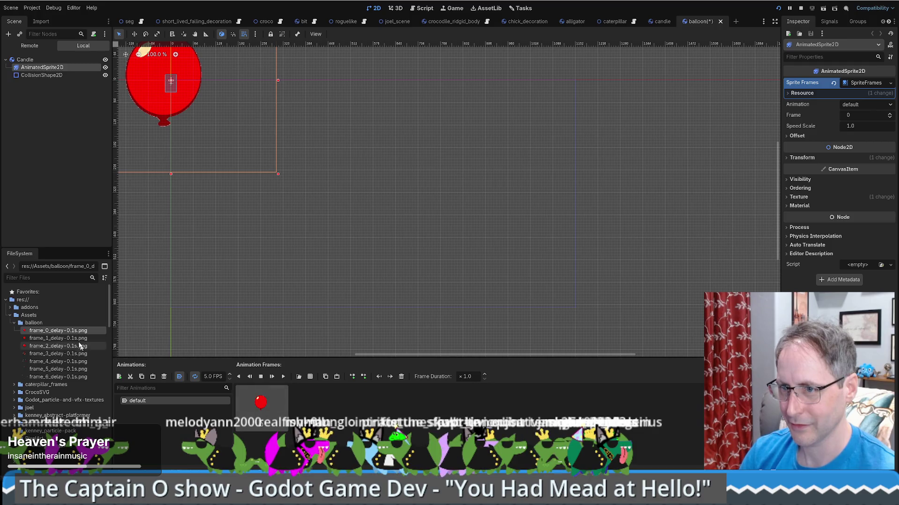
drag(58, 338, 326, 417)
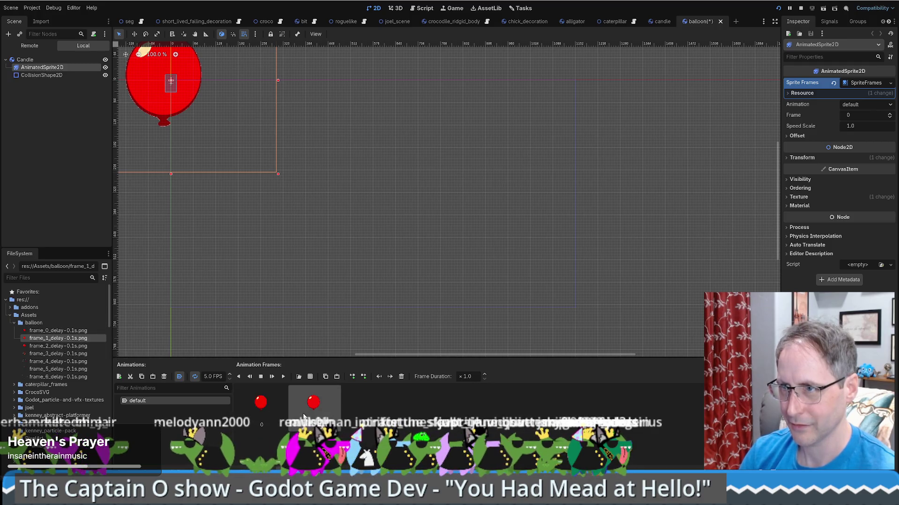
click(313, 411)
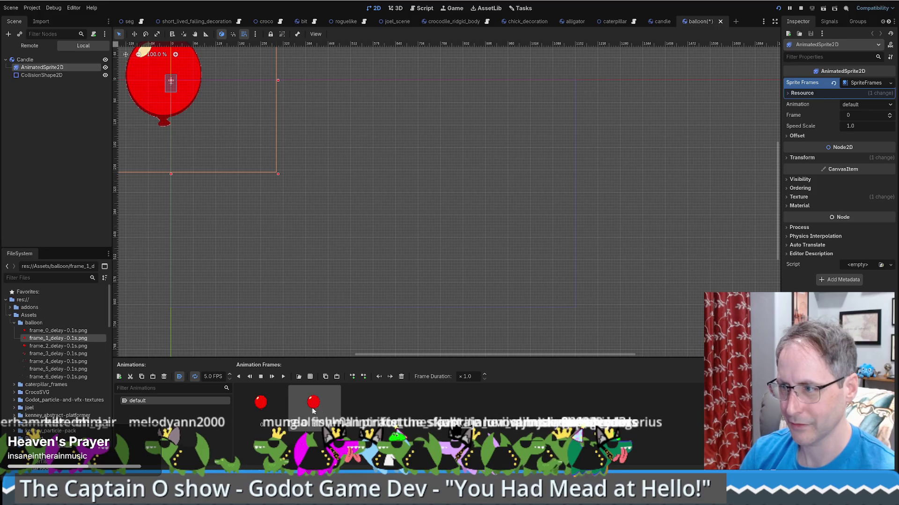
click(284, 377)
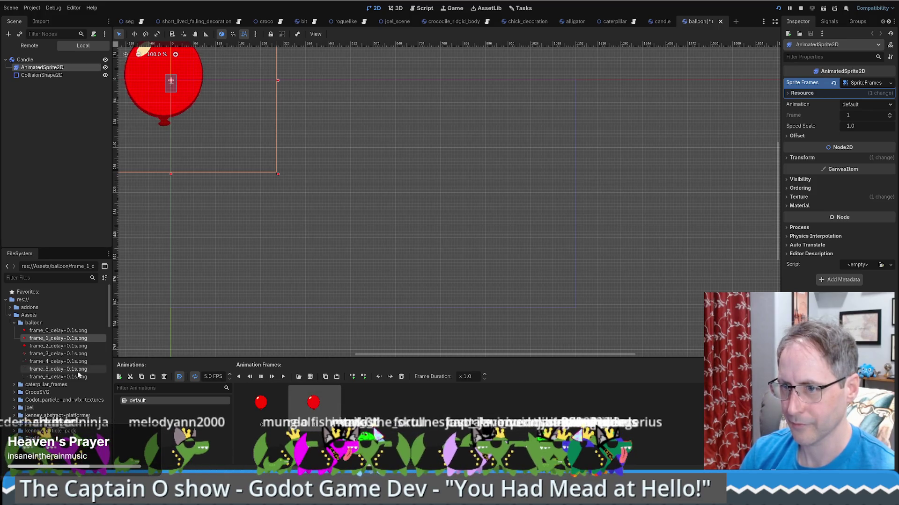
Delete the extra frames and add frame_1 through frame_6 after frame_0.
drag(58, 346, 360, 405)
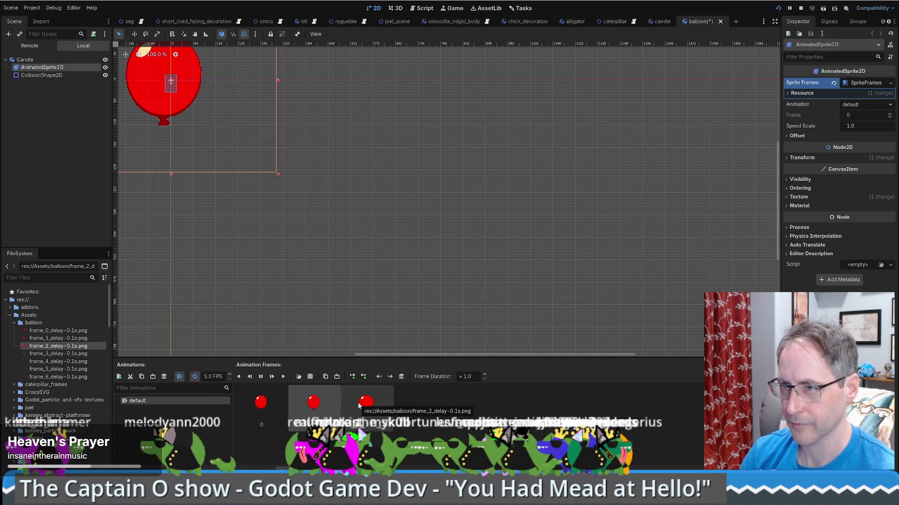
mouse_move(189, 220)
mouse_down()
mouse_move(332, 299)
mouse_move(331, 289)
mouse_up()
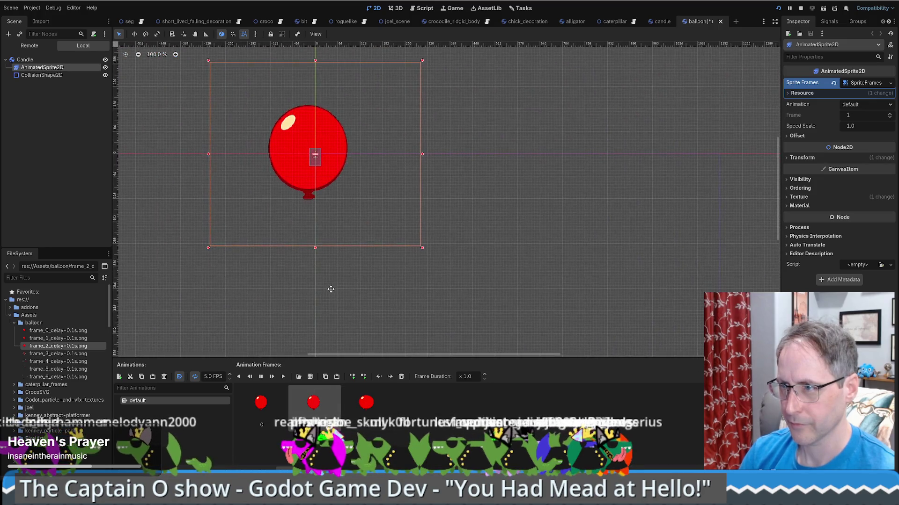
click(368, 408)
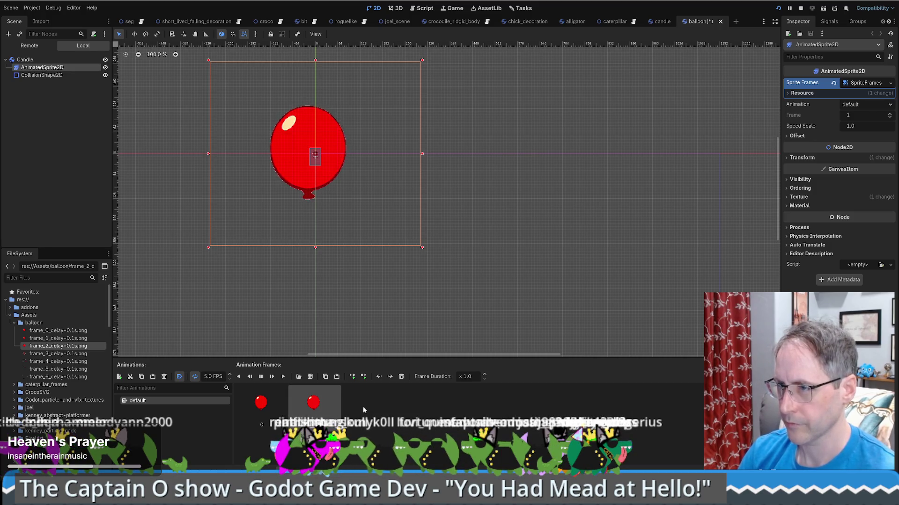
key(Delete)
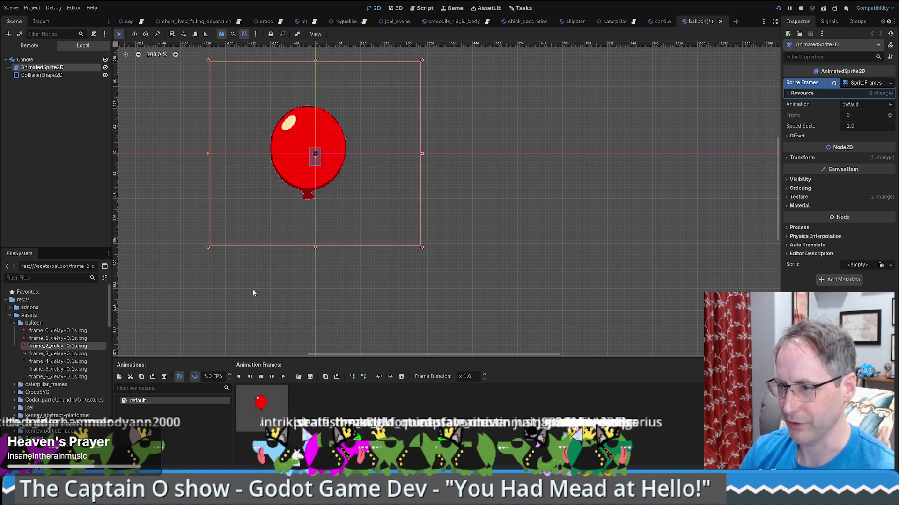
click(56, 338)
shift+click(56, 377)
drag(355, 399, 356, 401)
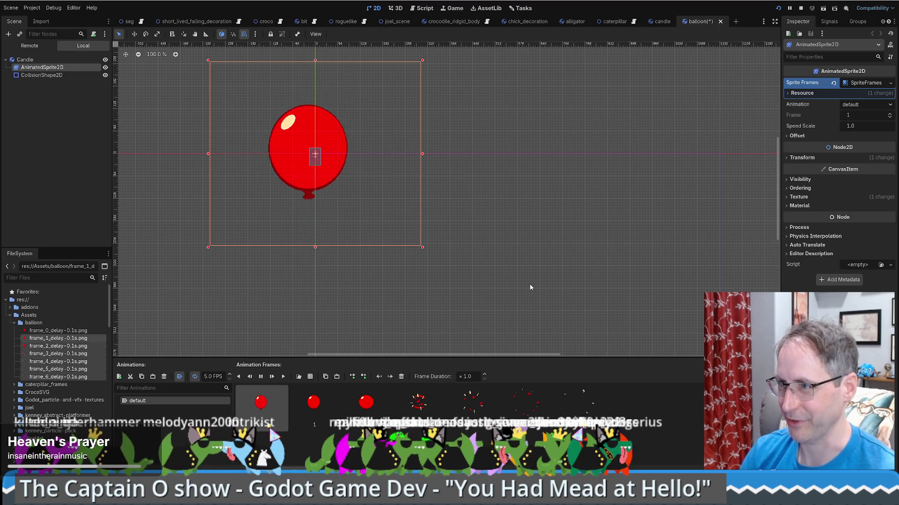
Set the balloon animation to 12 FPS, preview it, and save the balloon scene.
click(230, 376)
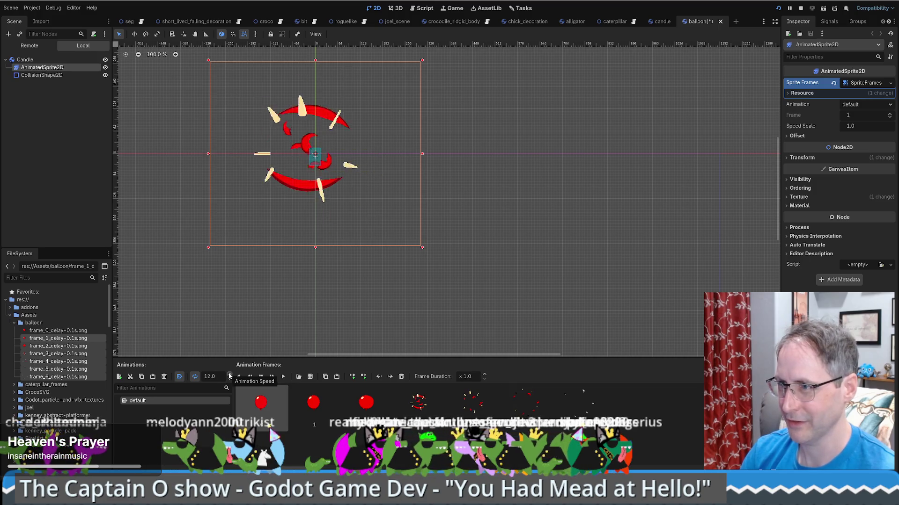
drag(296, 273, 390, 313)
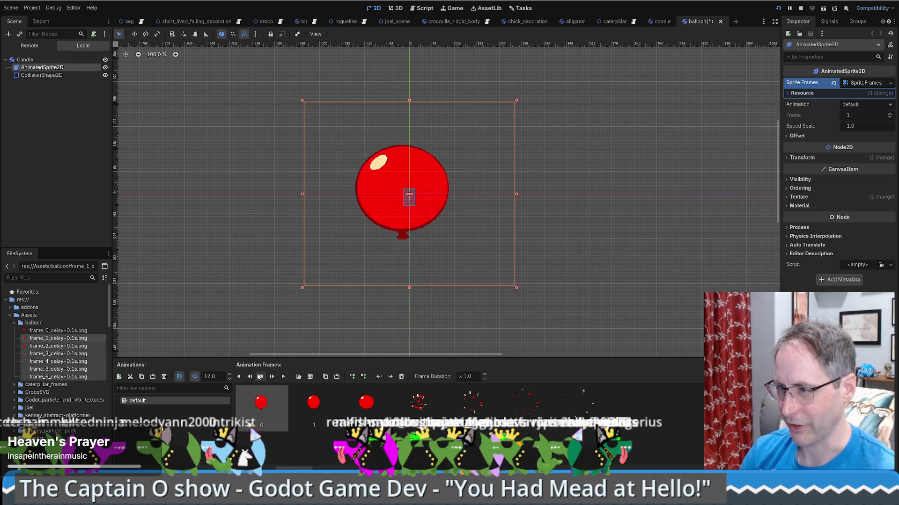
click(276, 414)
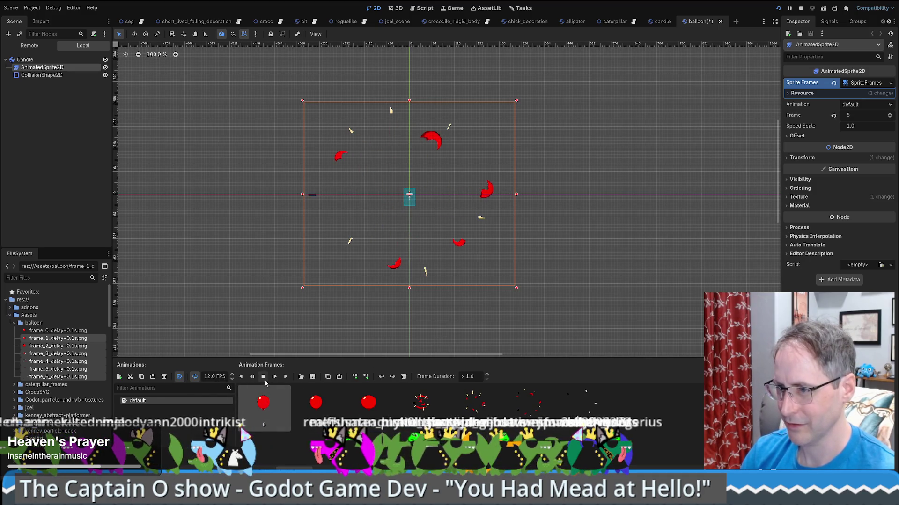
click(264, 379)
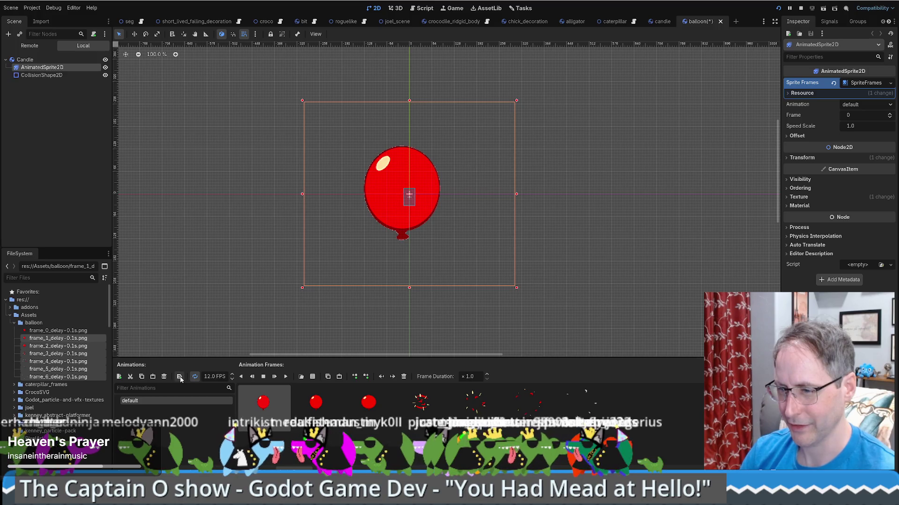
key(ctrl+s)
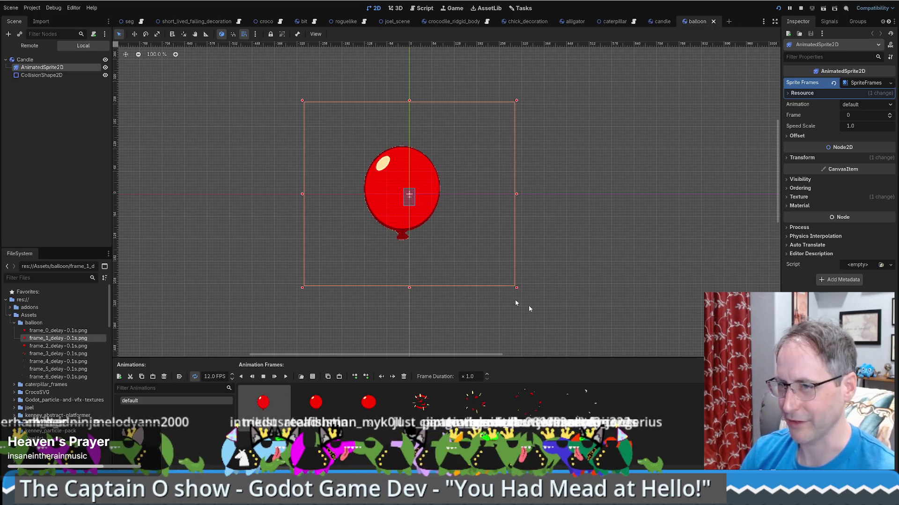
click(50, 75)
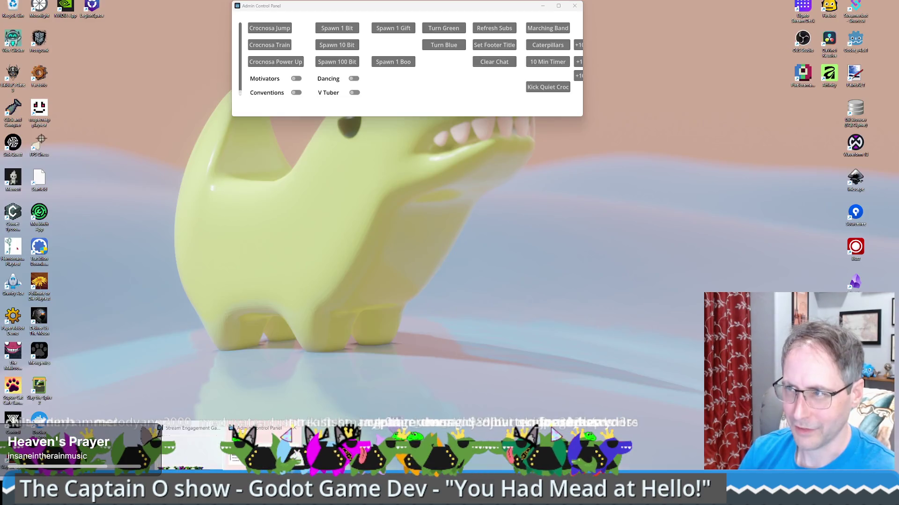
Bring the running 'You had mead at hello' game window to the front.
click(262, 445)
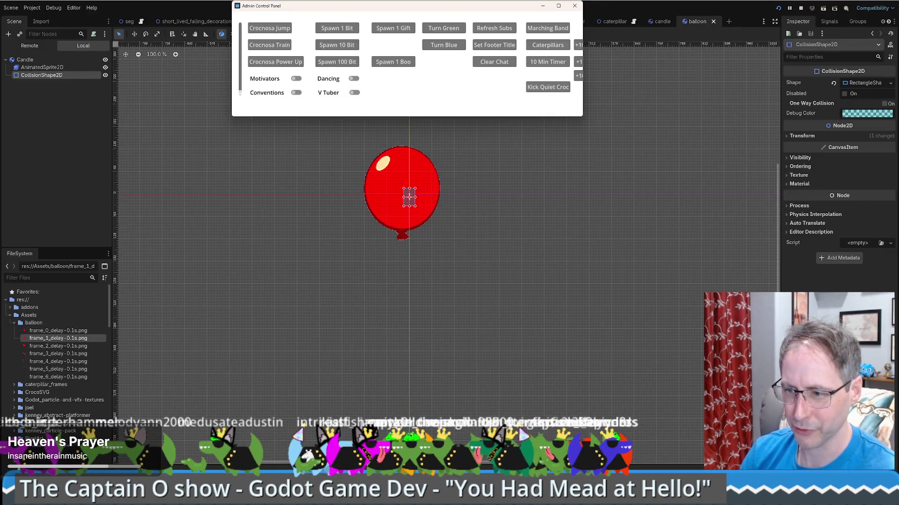
click(197, 465)
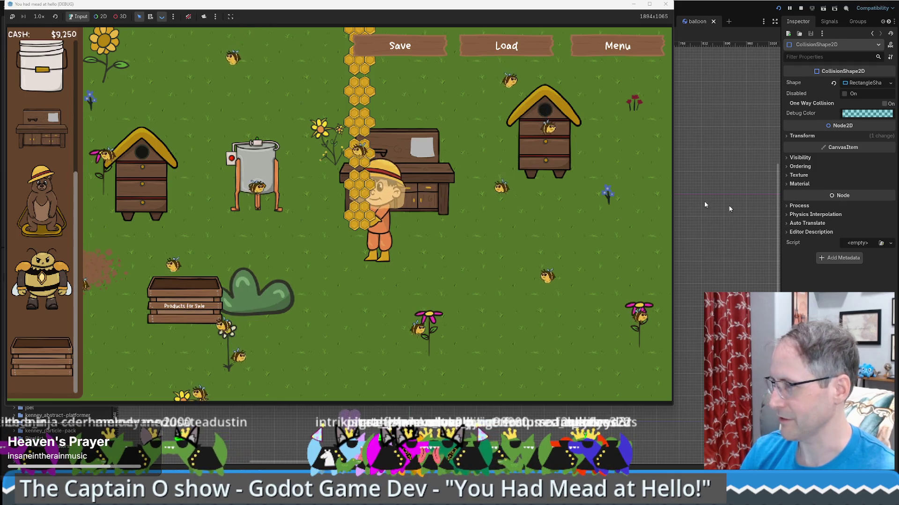
Walk to the sell crate, sell a honeycomb bringing cash to $9,600, and close the game.
key(Left)
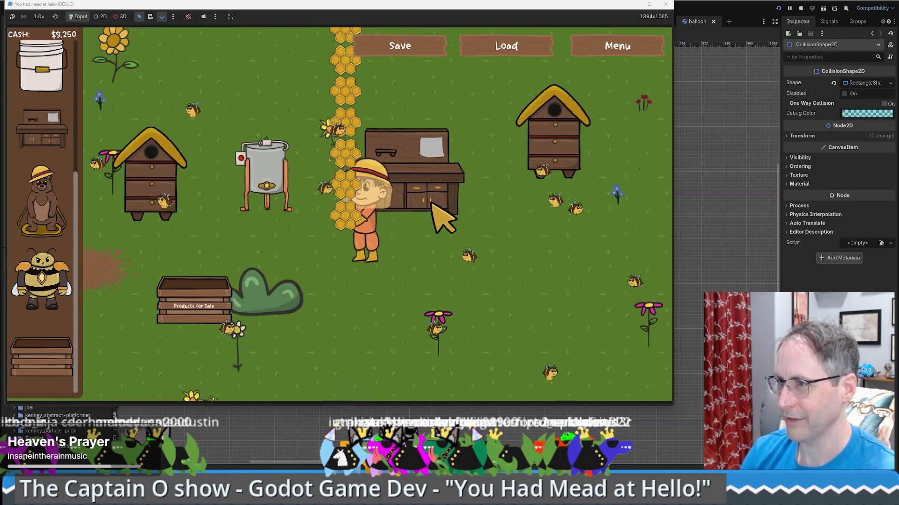
key(Down)
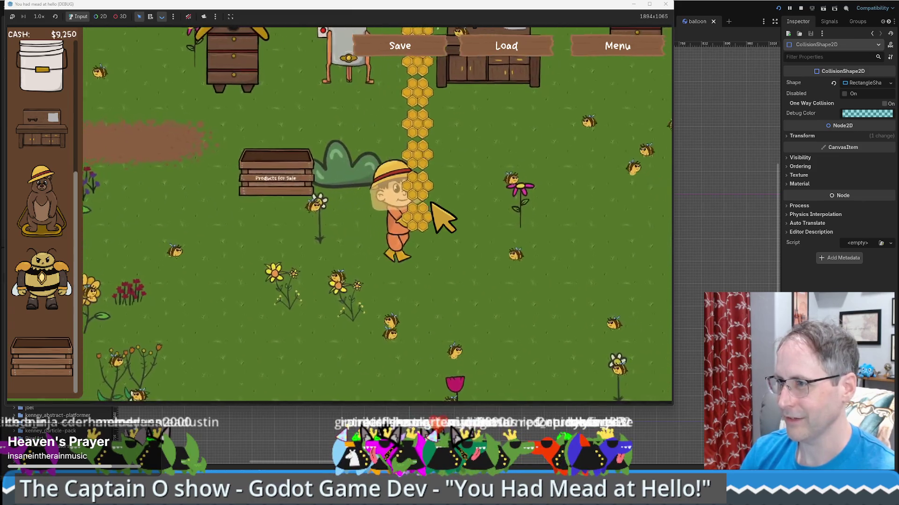
key(Right)
key(Up)
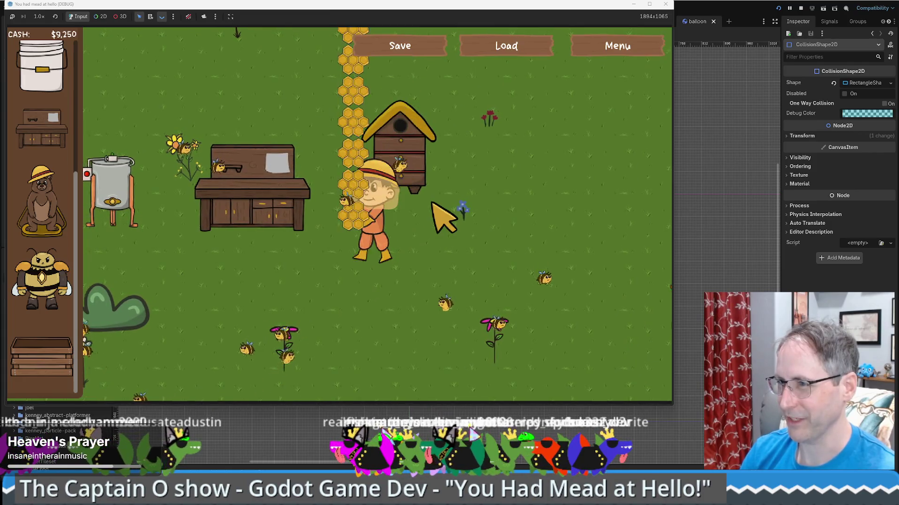
key(Left)
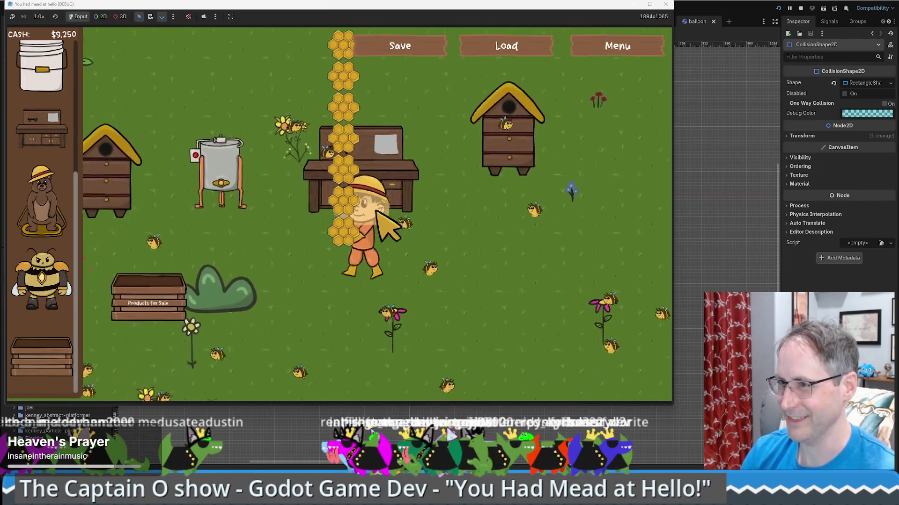
key(Down)
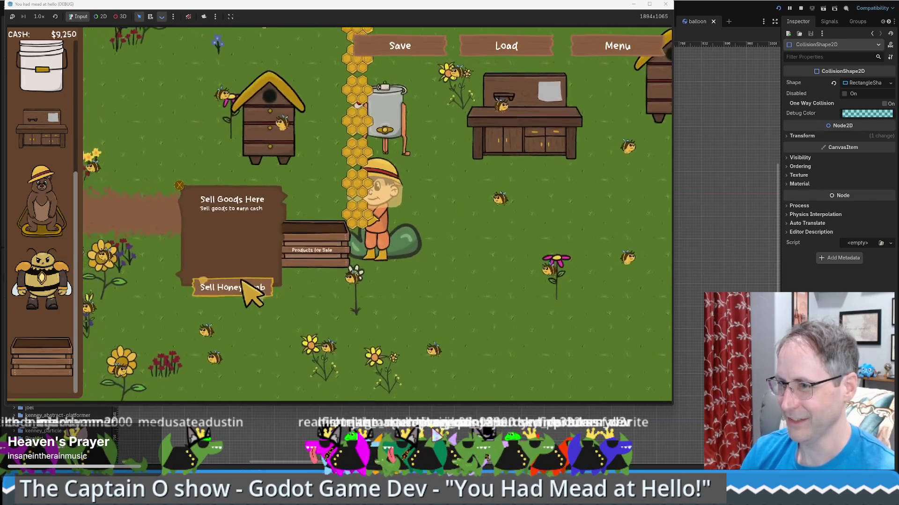
click(244, 287)
key(Up)
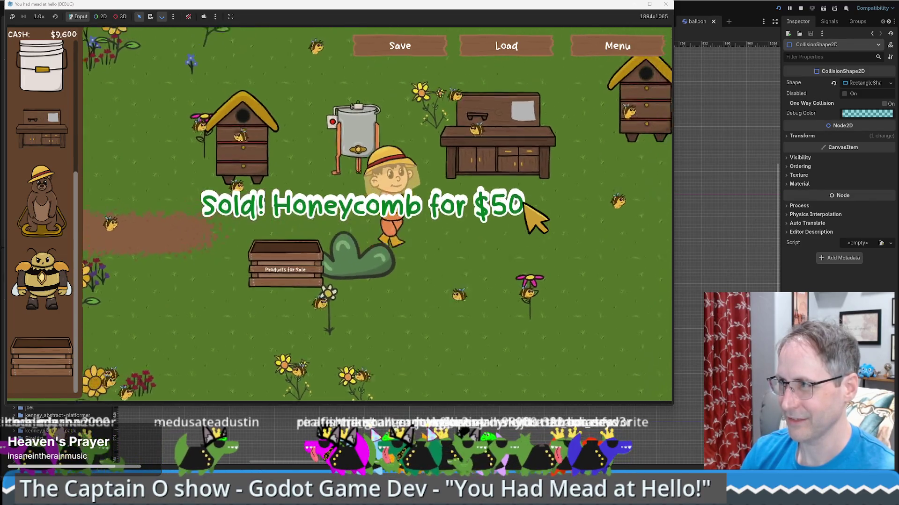
click(665, 4)
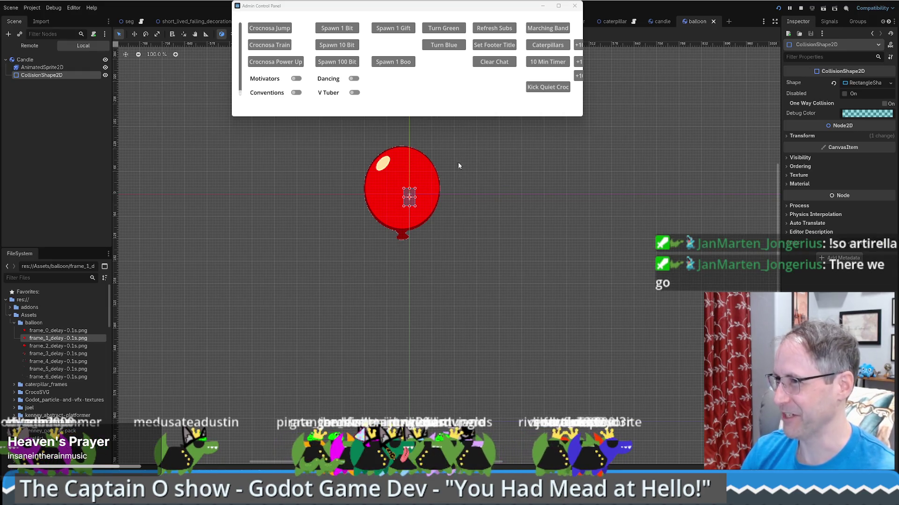
Minimize the Admin Control Panel and clear the CollisionShape2D's shape.
click(542, 5)
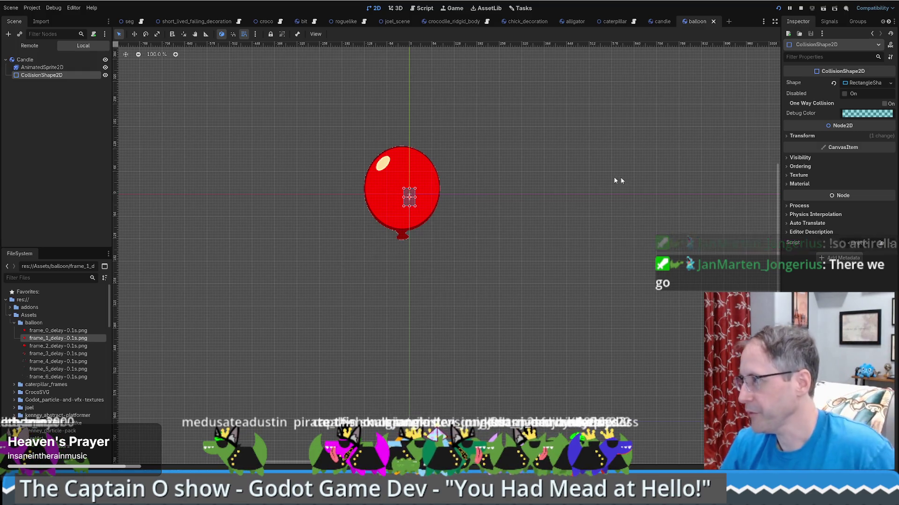
click(834, 83)
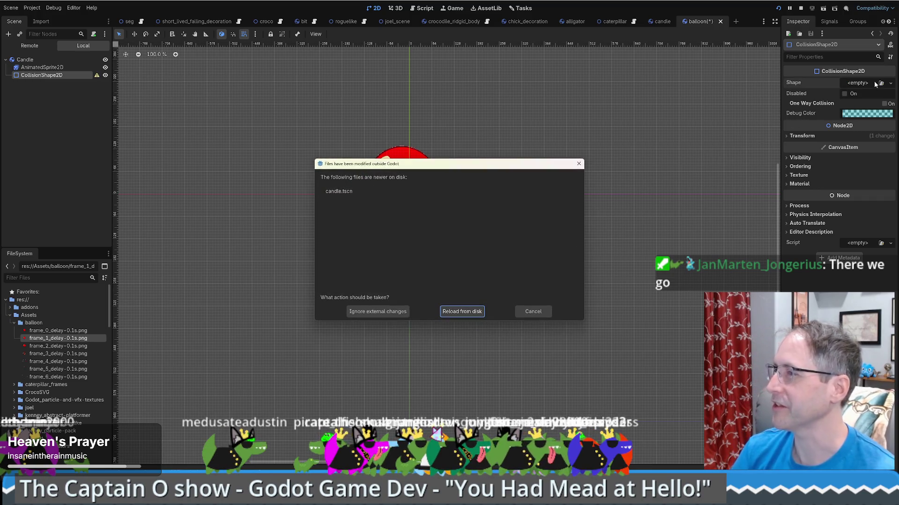
Reload the scene from disk, stop the game, and save and close balloon.tscn.
click(461, 312)
mouse_move(212, 104)
mouse_down()
mouse_move(381, 217)
mouse_move(455, 201)
mouse_up()
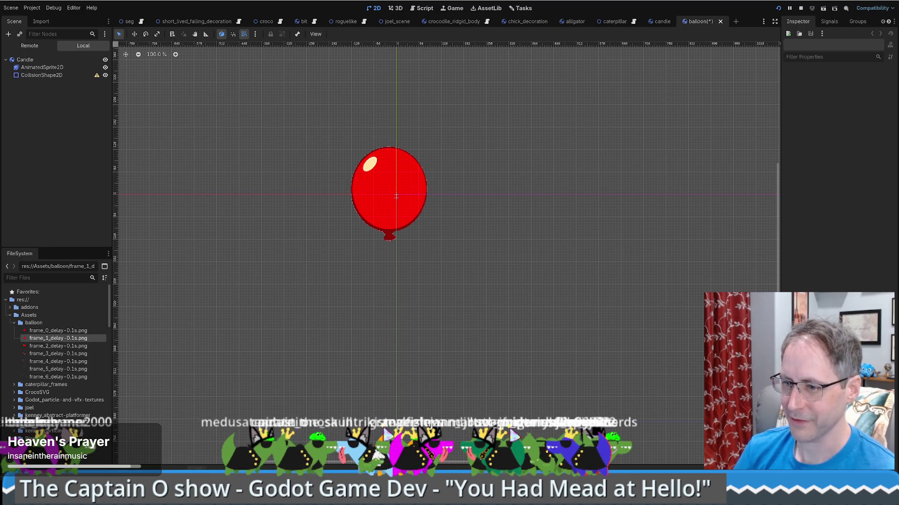
mouse_move(178, 498)
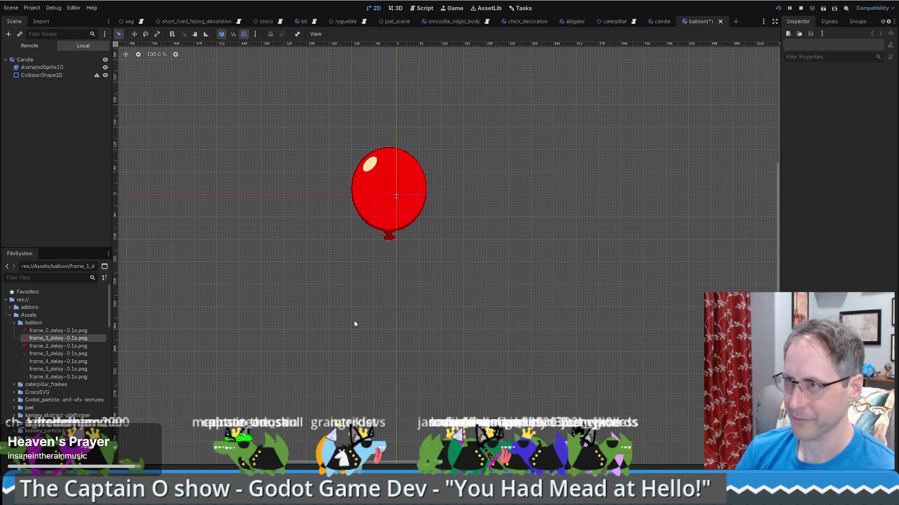
click(799, 8)
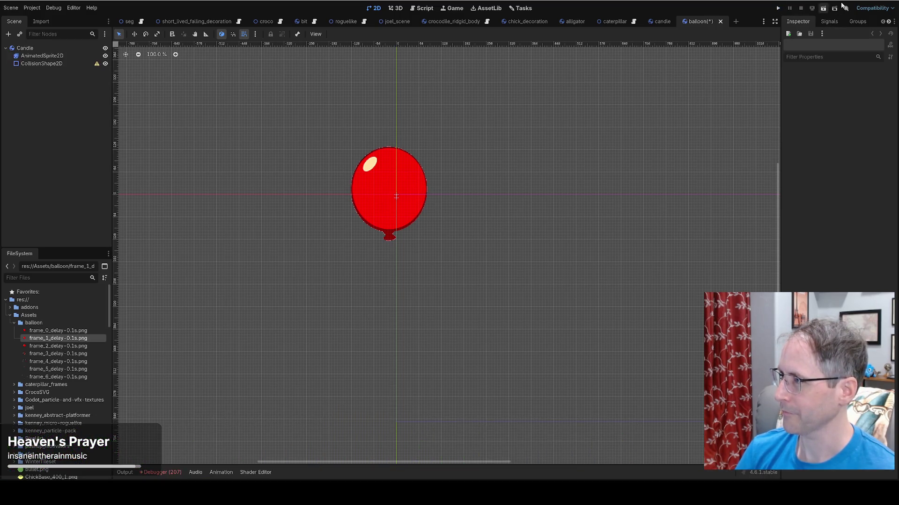
click(719, 21)
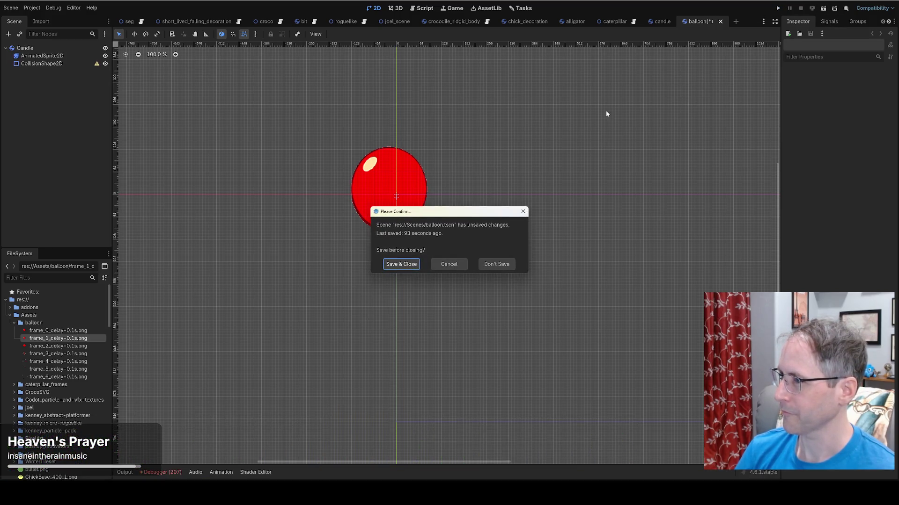
click(408, 264)
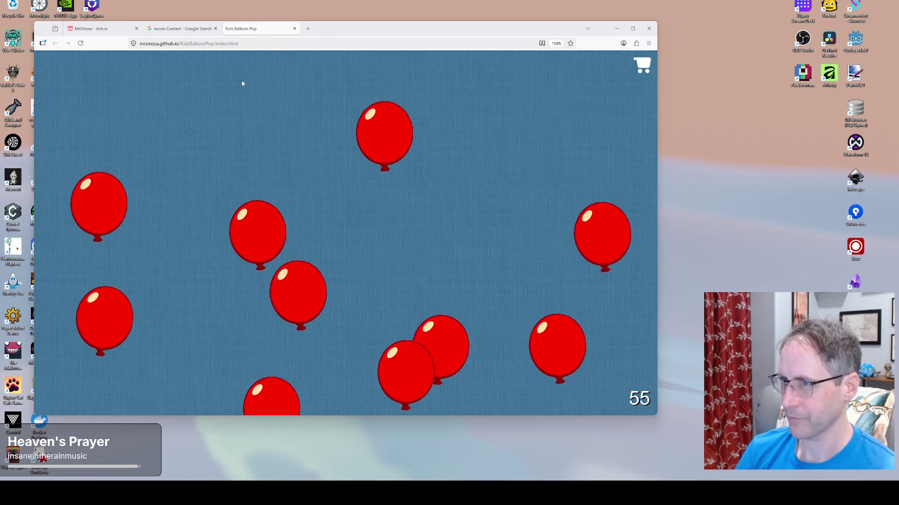
Close the extra browser tabs, relaunch Godot, and select the Stream Engagement Game project.
middle_click(257, 35)
middle_click(208, 32)
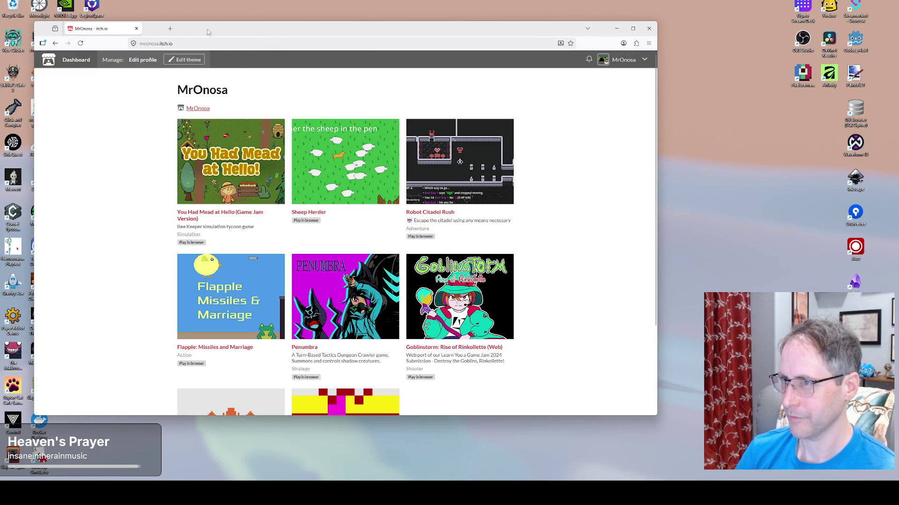
double_click(854, 39)
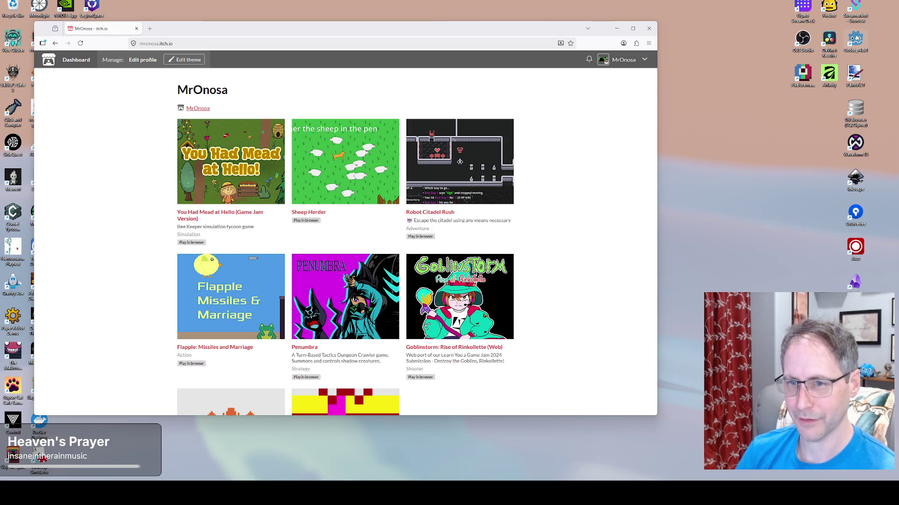
click(402, 140)
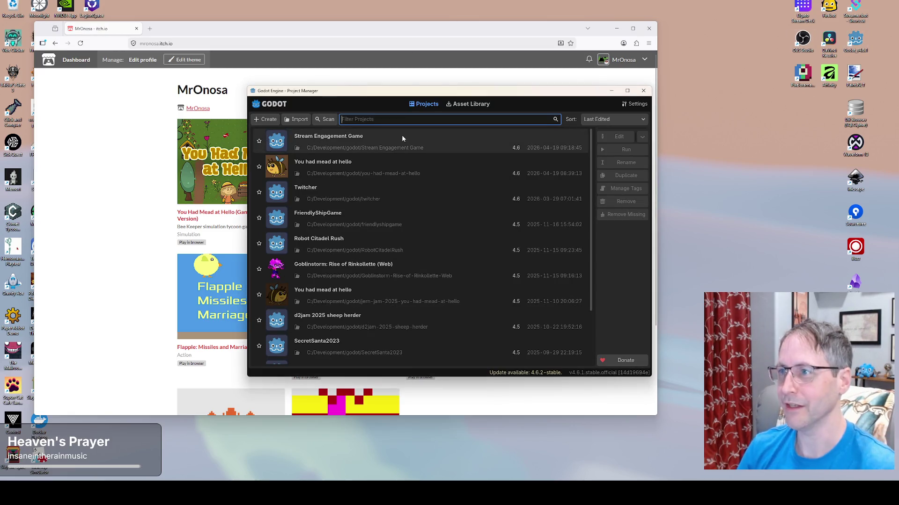
Open the Stream Engagement Game project in the editor from the Project Manager.
click(616, 139)
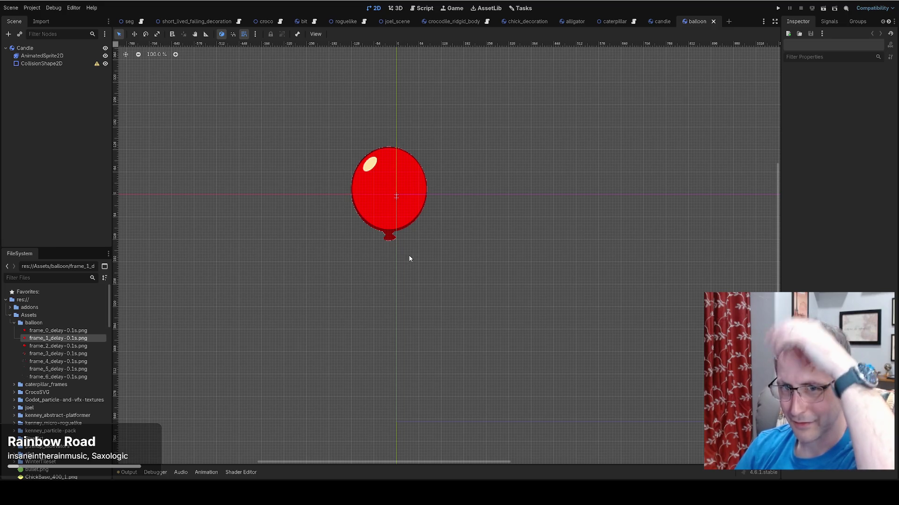
Run the project, then return to the editor and select the CollisionShape2D node.
click(778, 8)
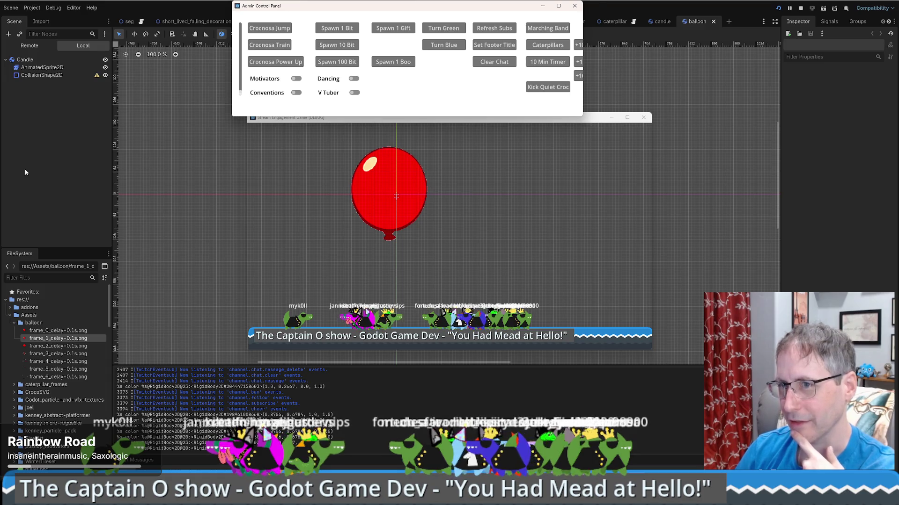
click(39, 77)
click(38, 76)
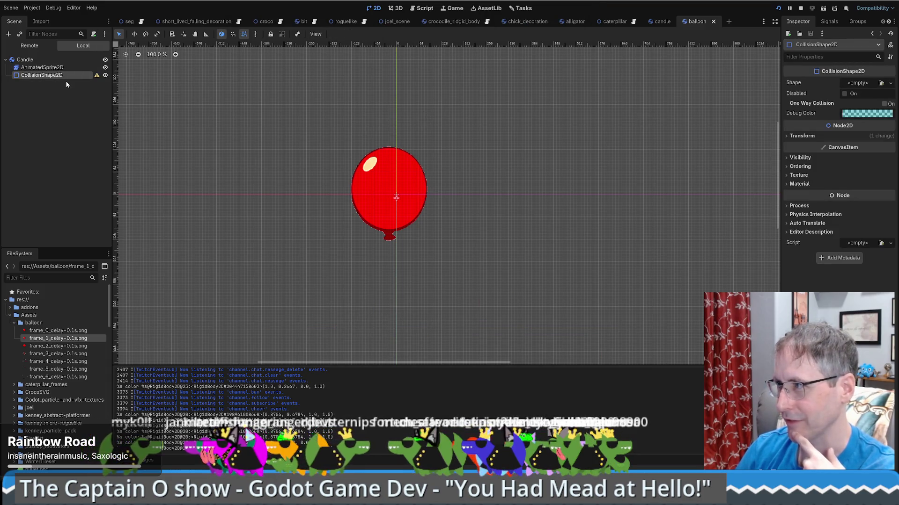
Give CollisionShape2D a new CapsuleShape2D, discarding a briefly added circle shape.
click(874, 83)
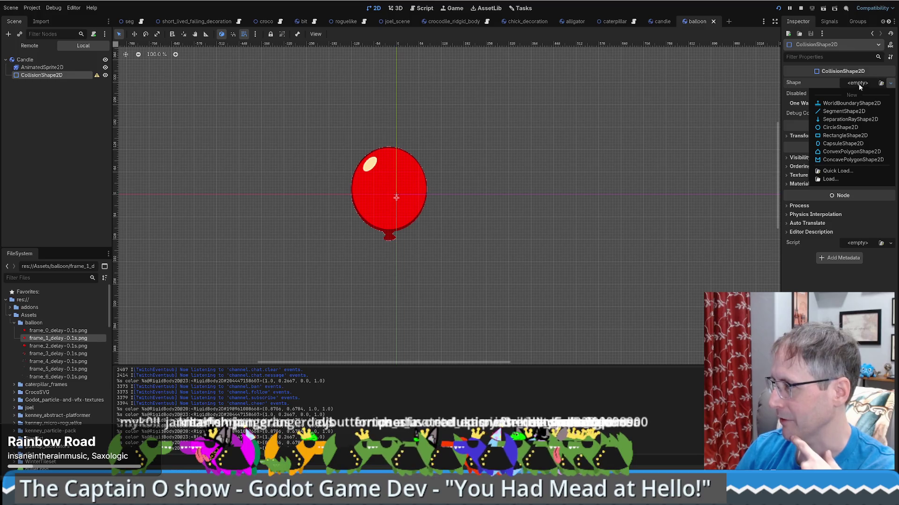
click(840, 128)
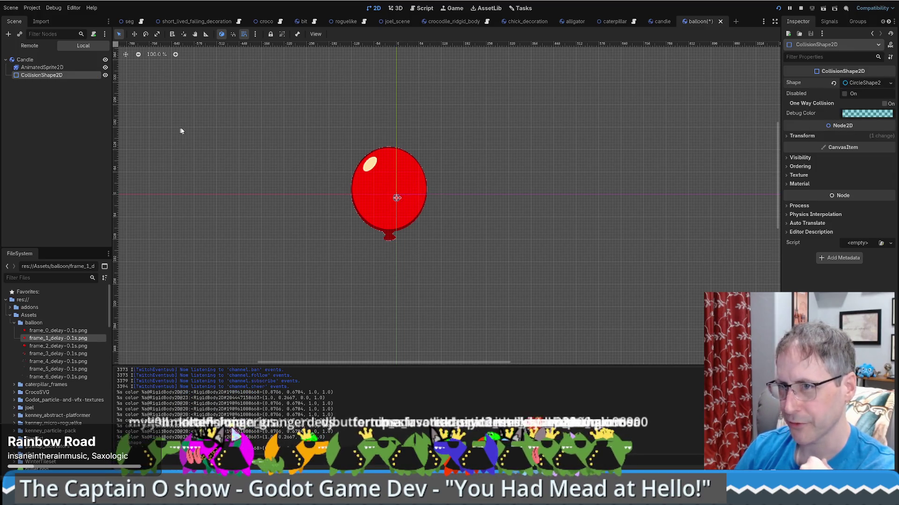
click(834, 83)
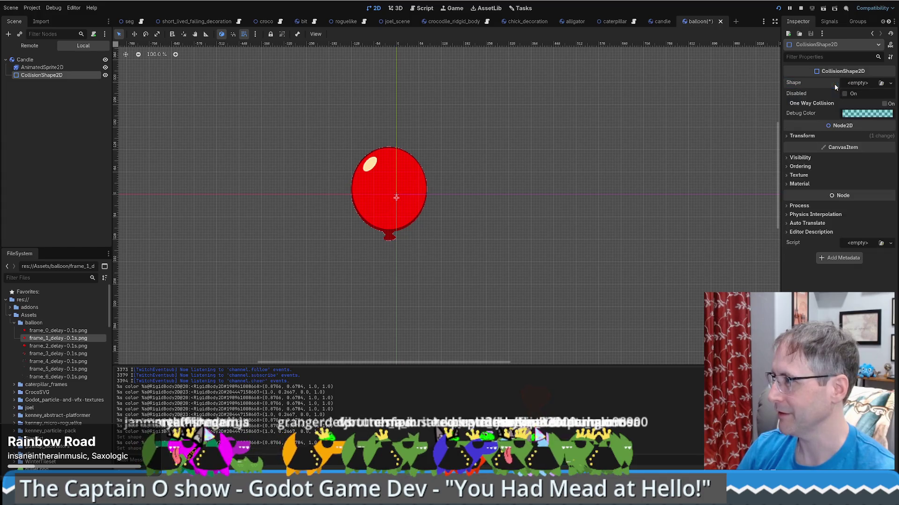
click(856, 83)
click(843, 117)
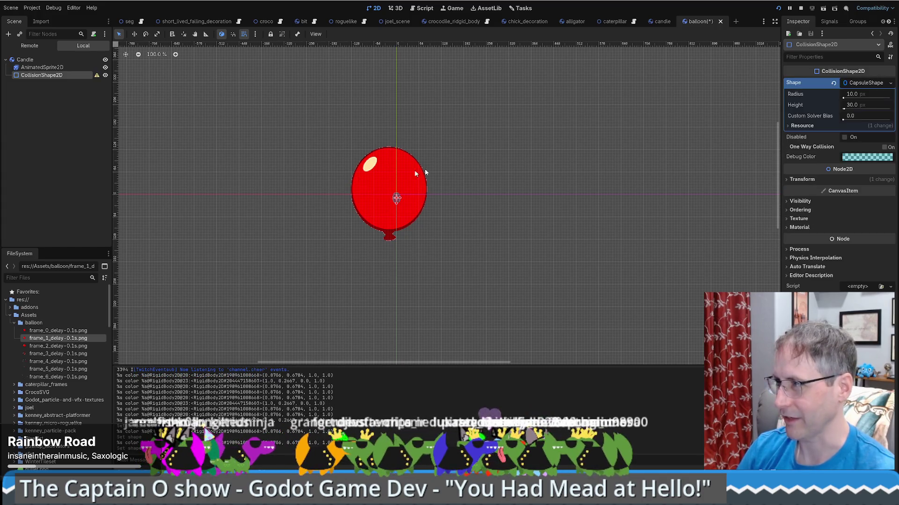
scroll(384, 203, up, 3)
Resize the capsule to radius 104, height 240, and shift the sprite onto it.
drag(409, 198, 453, 193)
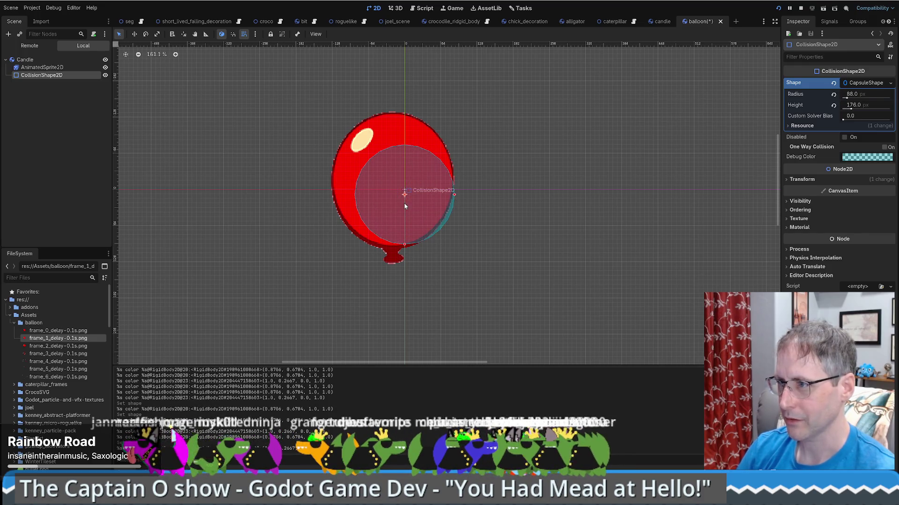
drag(403, 244, 403, 267)
drag(417, 218, 417, 214)
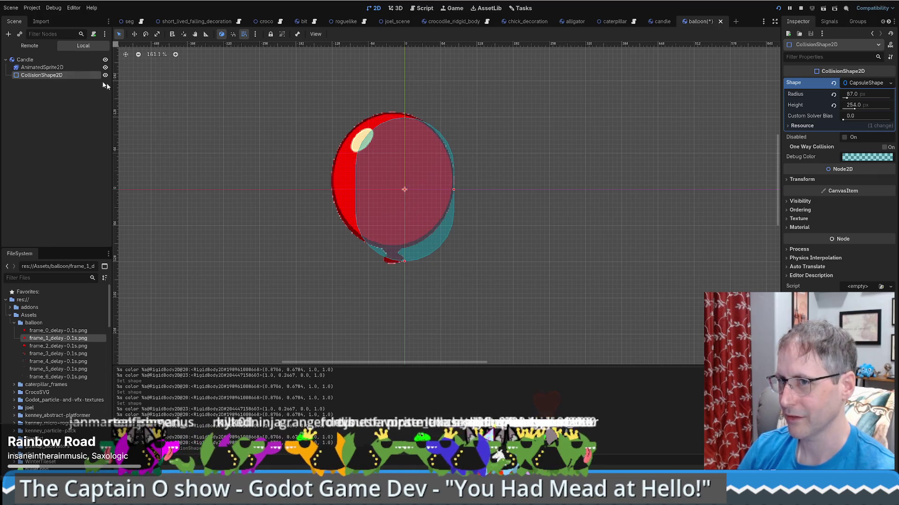
click(43, 67)
drag(341, 163, 352, 171)
click(42, 74)
drag(406, 266, 406, 262)
drag(453, 189, 464, 191)
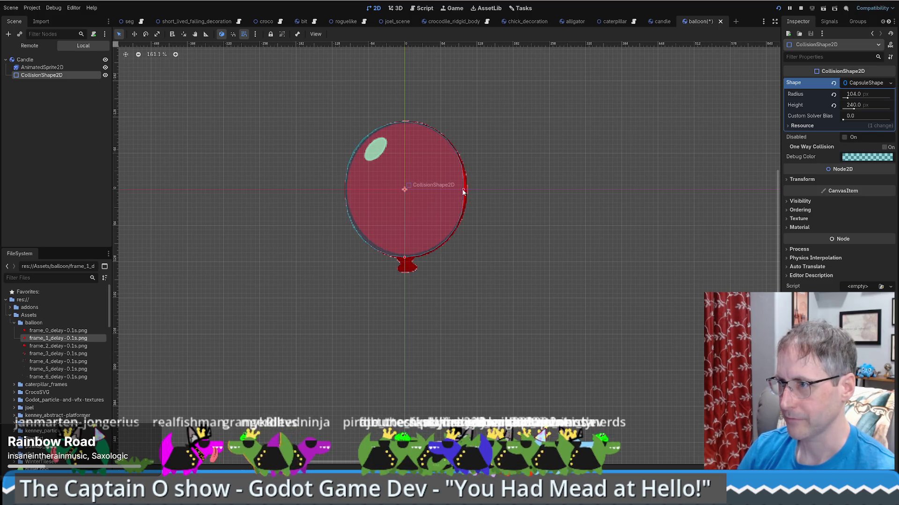
Nudge AnimatedSprite2D with arrow keys to line up with the capsule, and save.
click(66, 67)
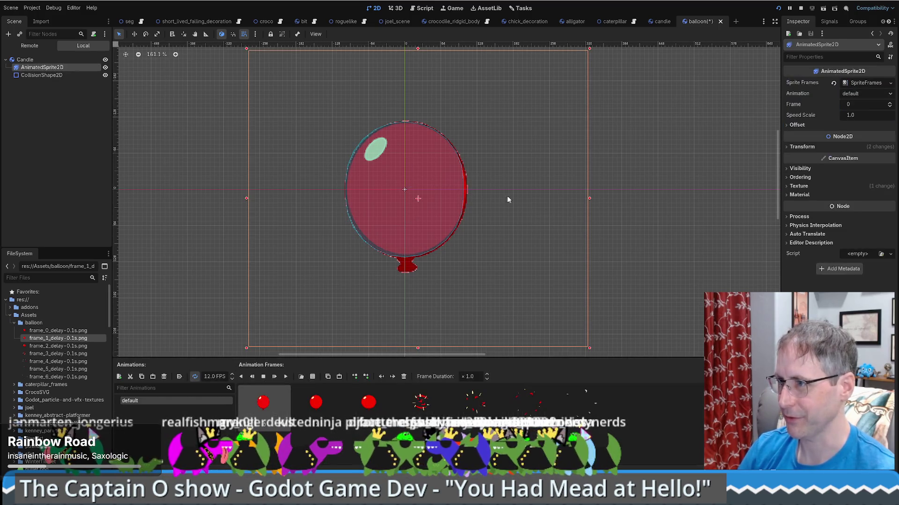
key(Left)
key(Left)
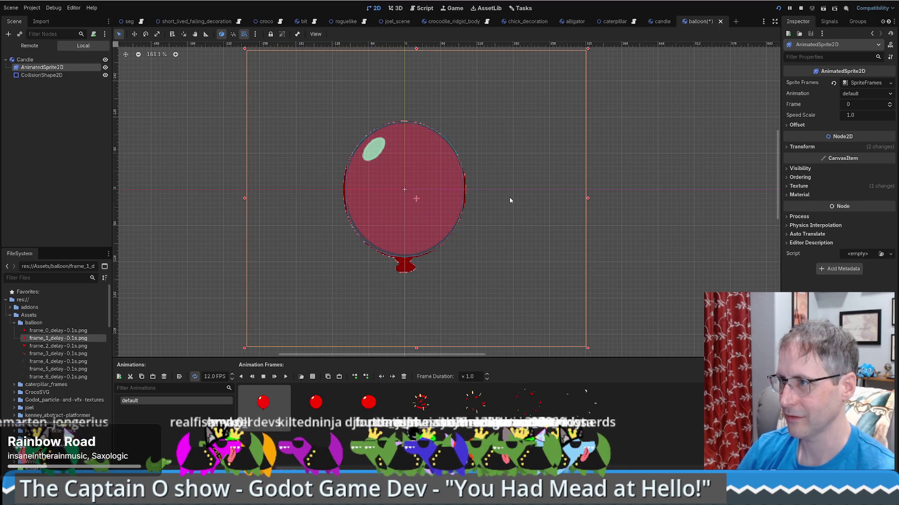
key(Up)
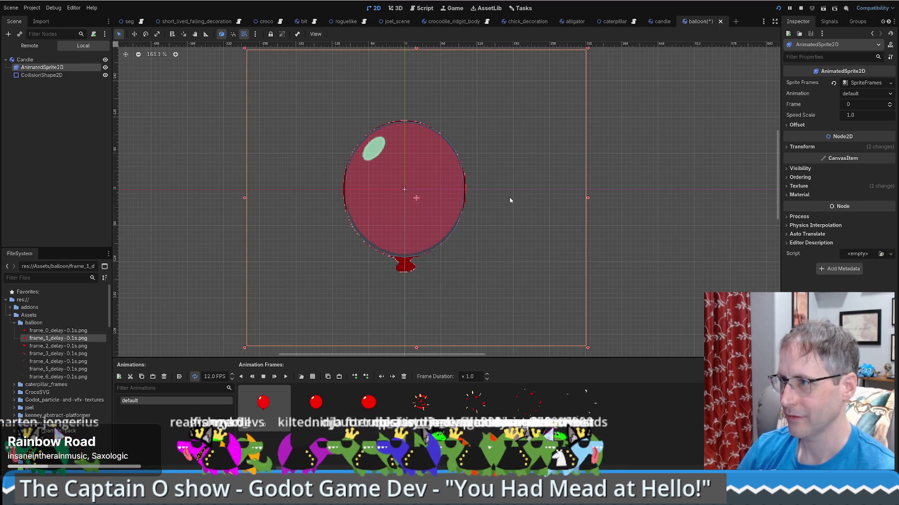
key(Down)
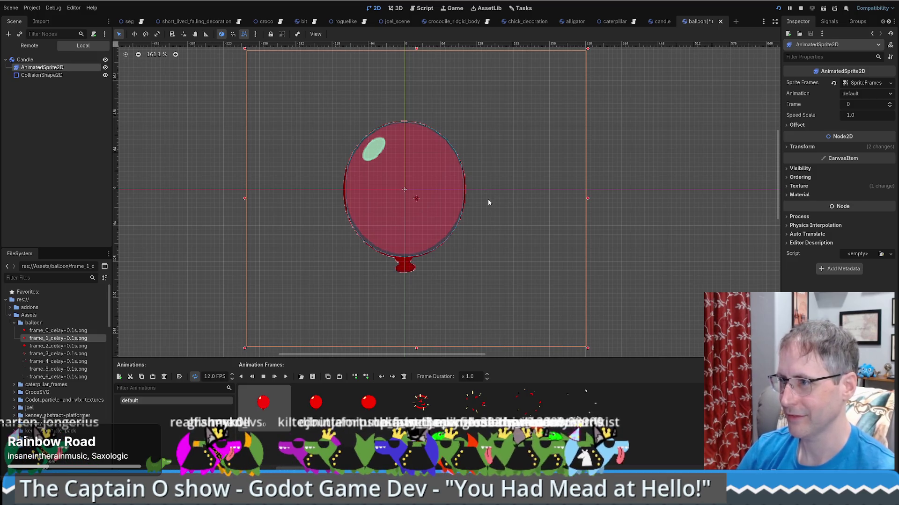
key(Down)
key(Down)
key(Up)
key(Up)
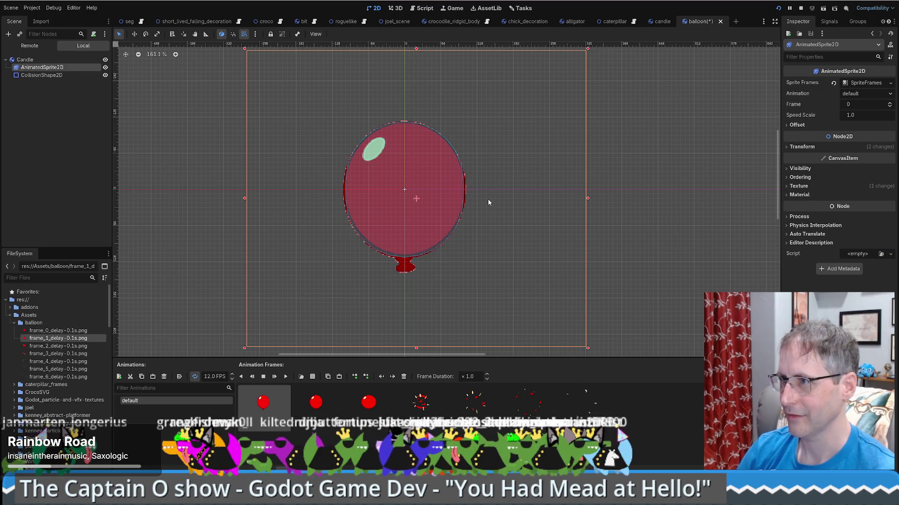
key(ctrl+s)
double_click(43, 59)
text(Balloon)
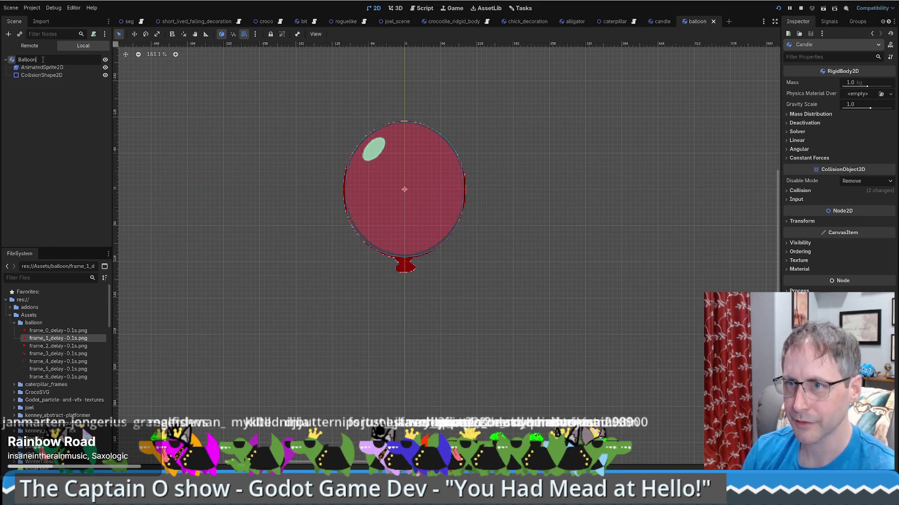
Rename the root node to Balloon and set its mass to 0.2 kg.
key(Return)
click(32, 87)
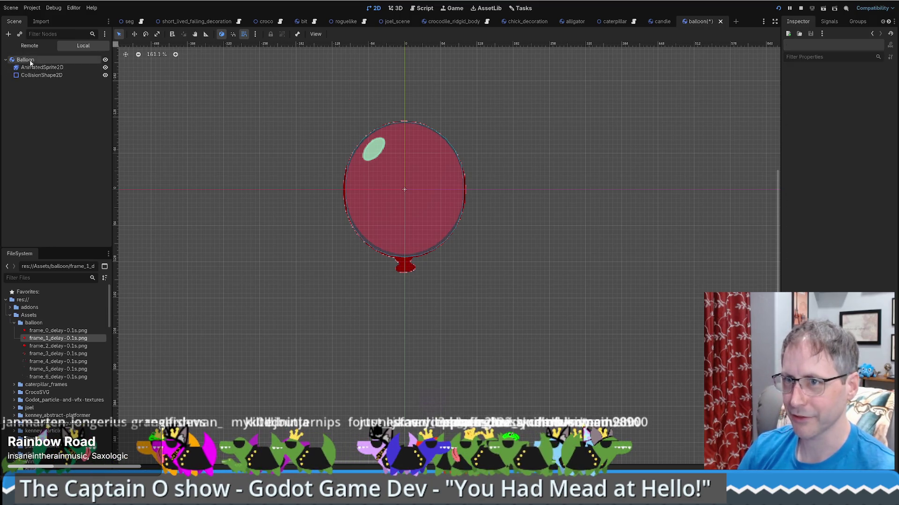
click(30, 60)
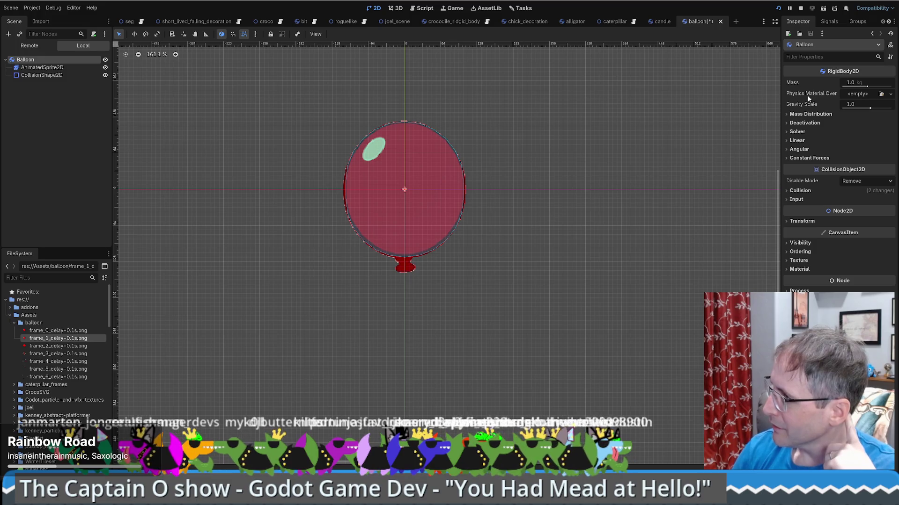
click(856, 84)
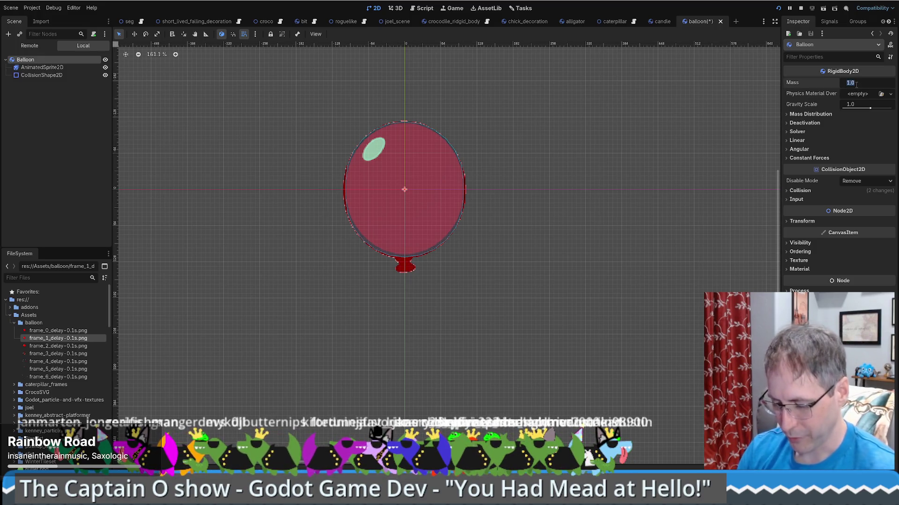
text(0.2)
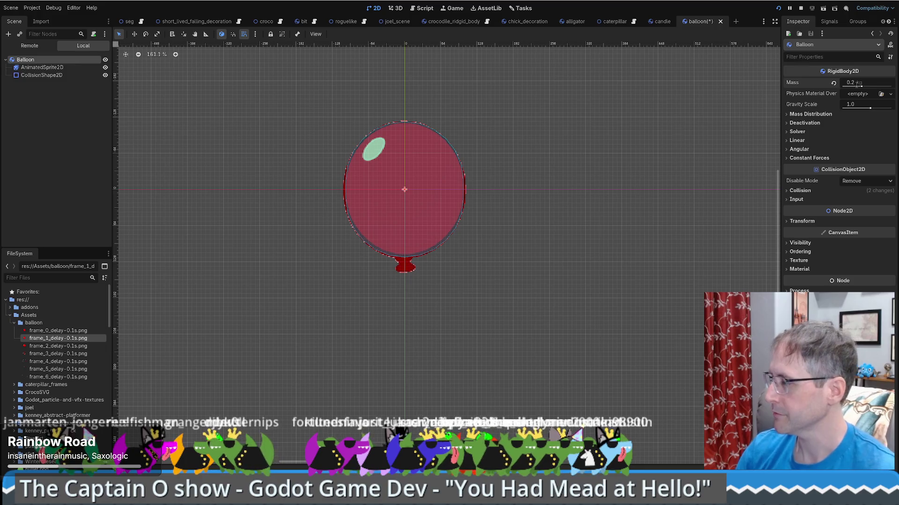
Expand the Mass Distribution, Angular, Constant Forces, Linear, Solver and Deactivation sections.
click(811, 114)
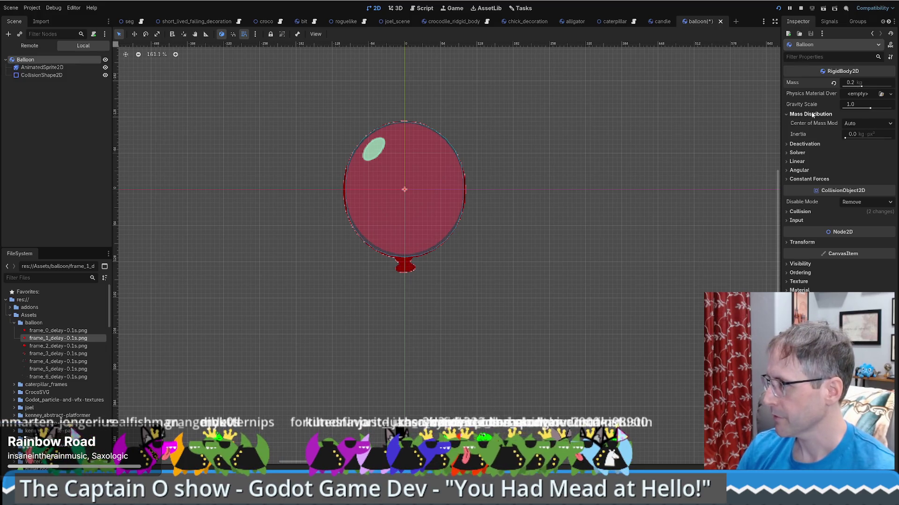
click(799, 170)
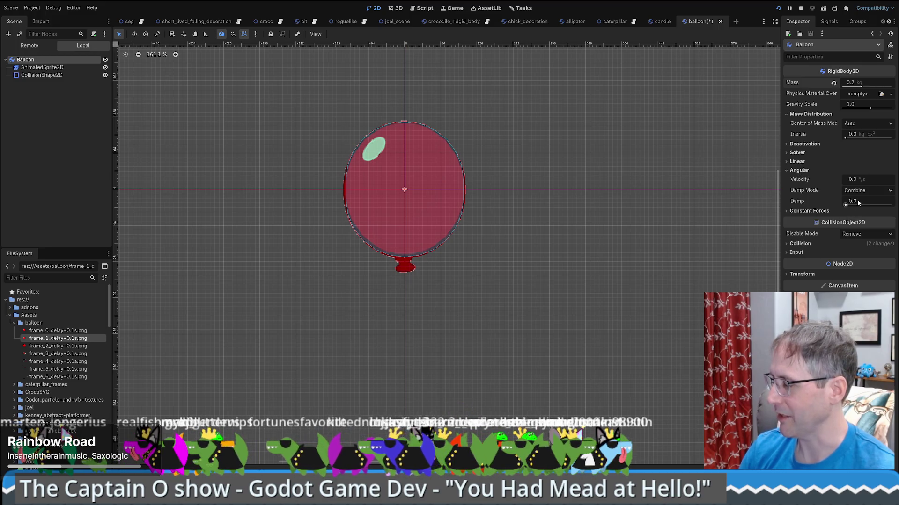
click(805, 211)
click(797, 161)
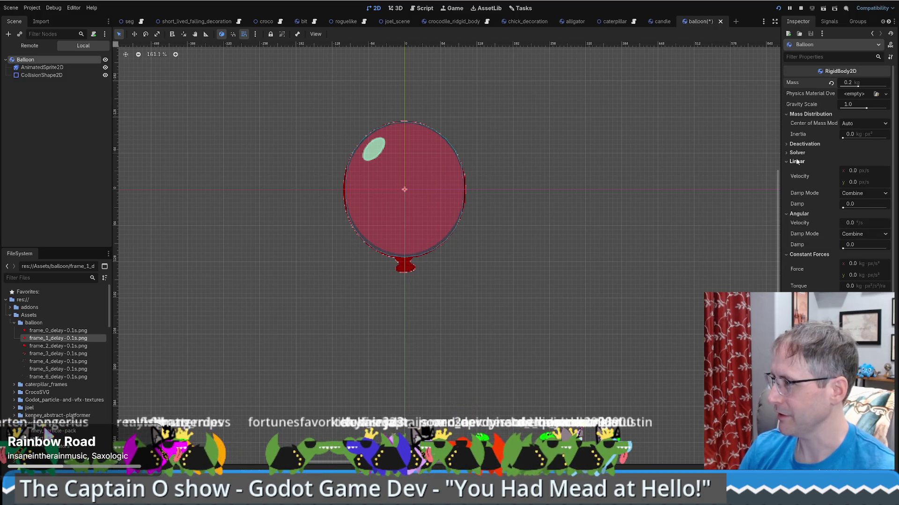
click(797, 152)
click(800, 144)
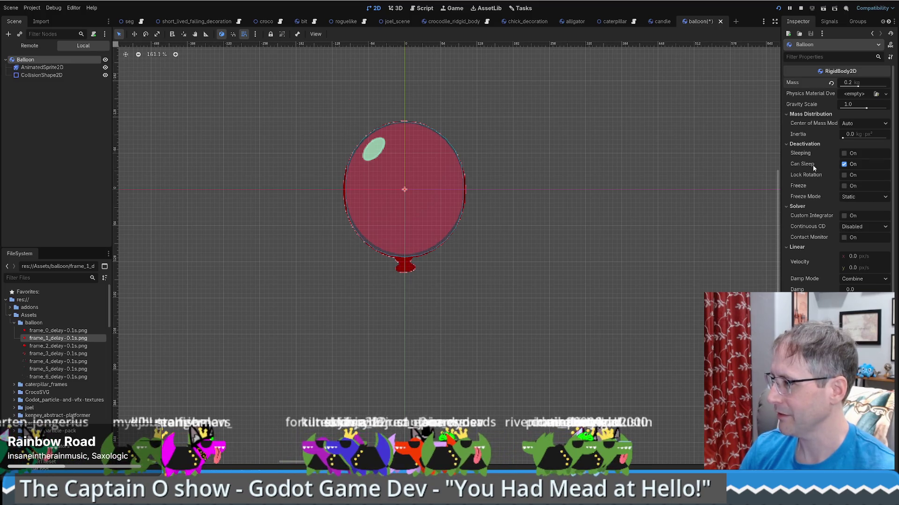
scroll(813, 165, down, 3)
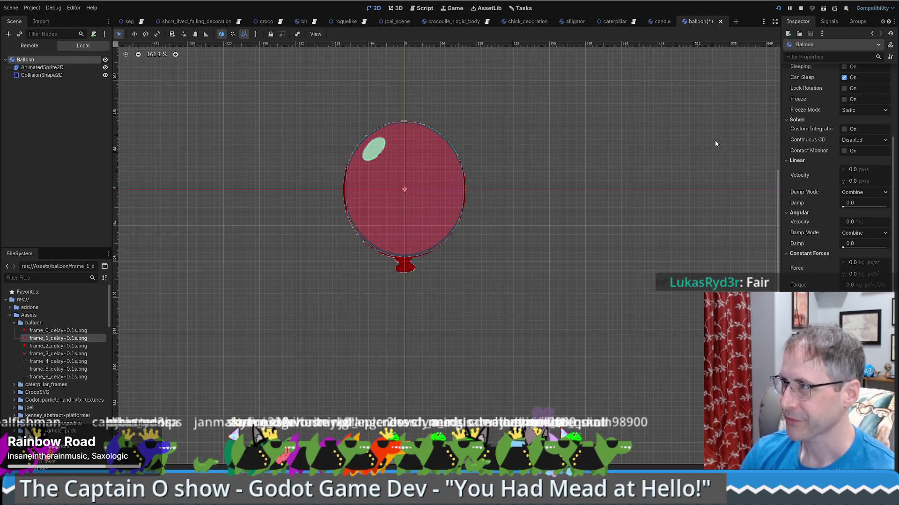
key(ctrl+shift+Tab)
Save balloon.tscn and switch to the seg scene in the 2D workspace.
key(ctrl+Tab)
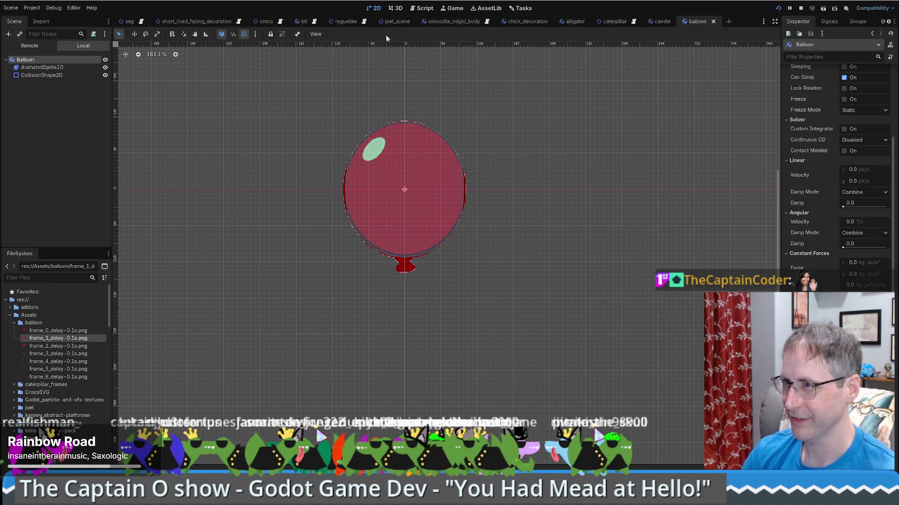
click(447, 9)
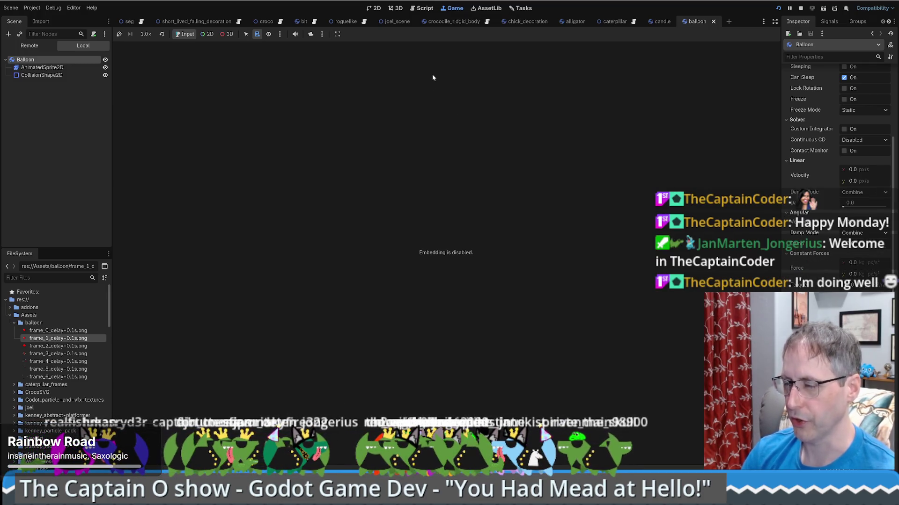
click(140, 22)
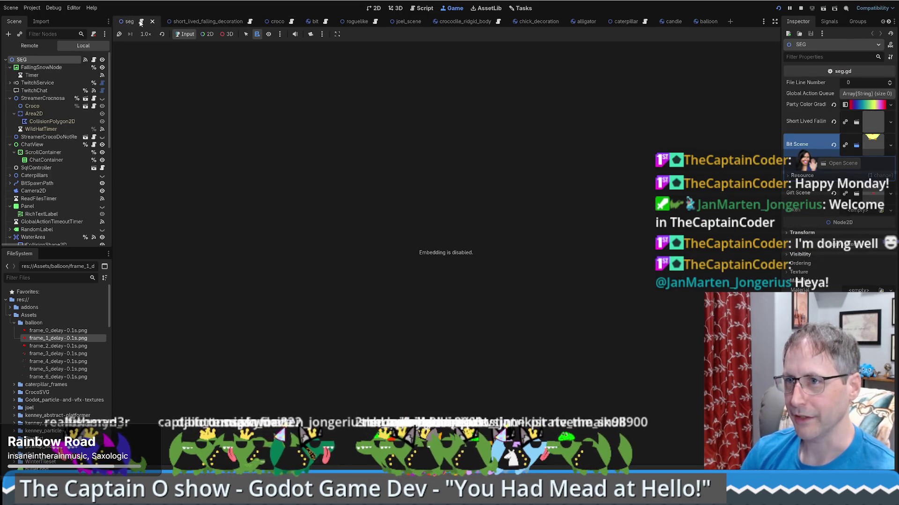
click(141, 22)
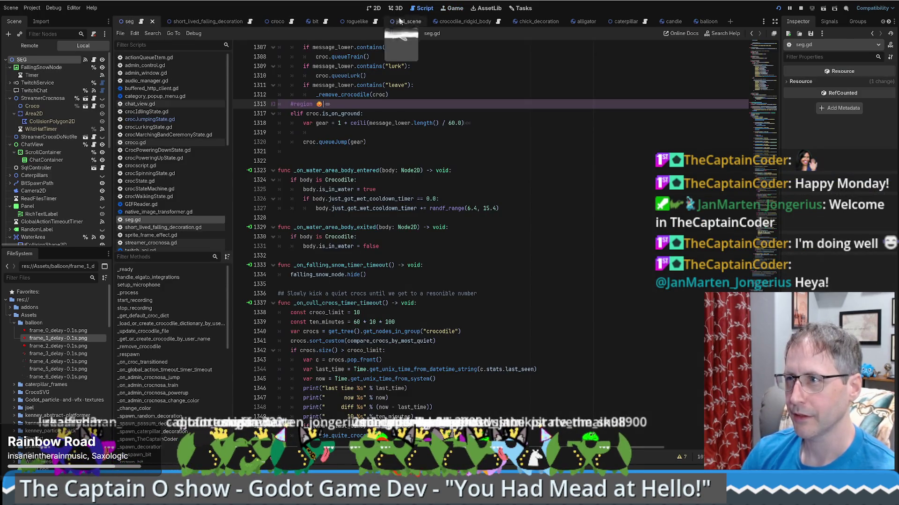
click(373, 8)
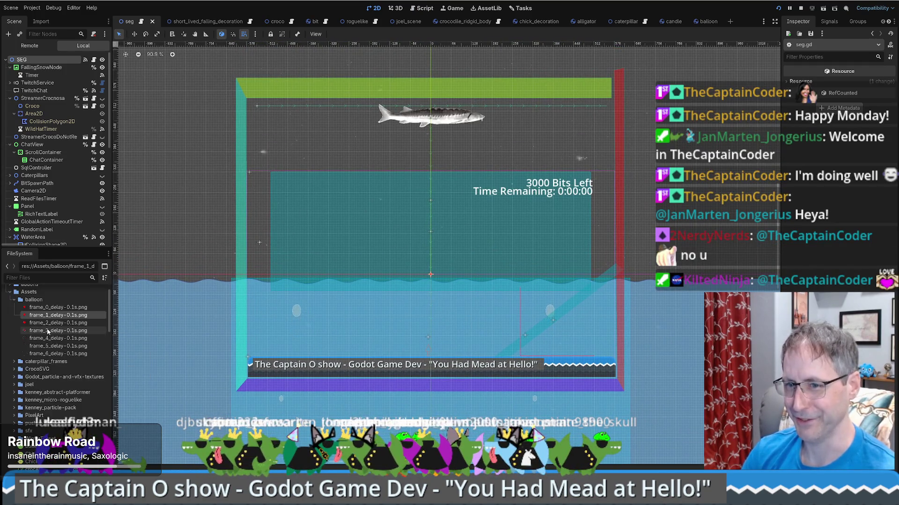
Find balloon.tscn in the FileSystem Scenes folder and drop an instance below the fish.
scroll(44, 330, down, 5)
scroll(39, 335, down, 2)
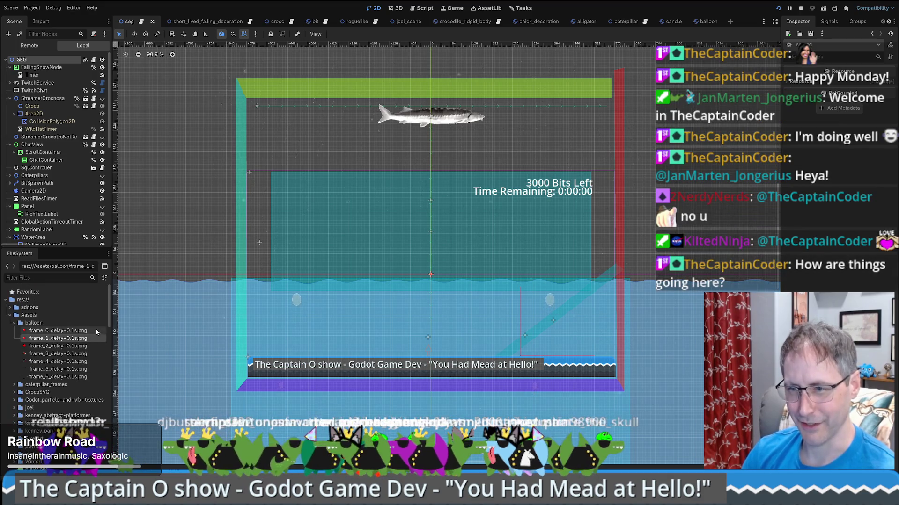
drag(109, 348, 108, 406)
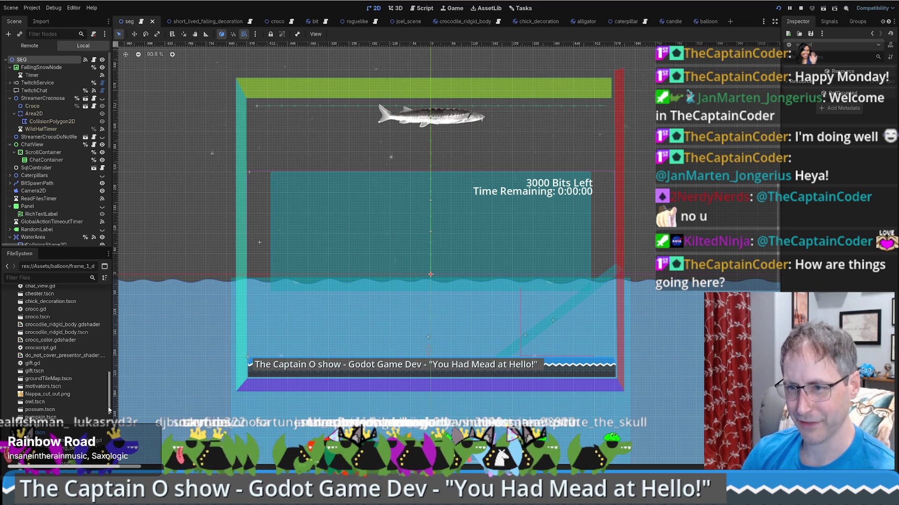
drag(109, 410, 108, 418)
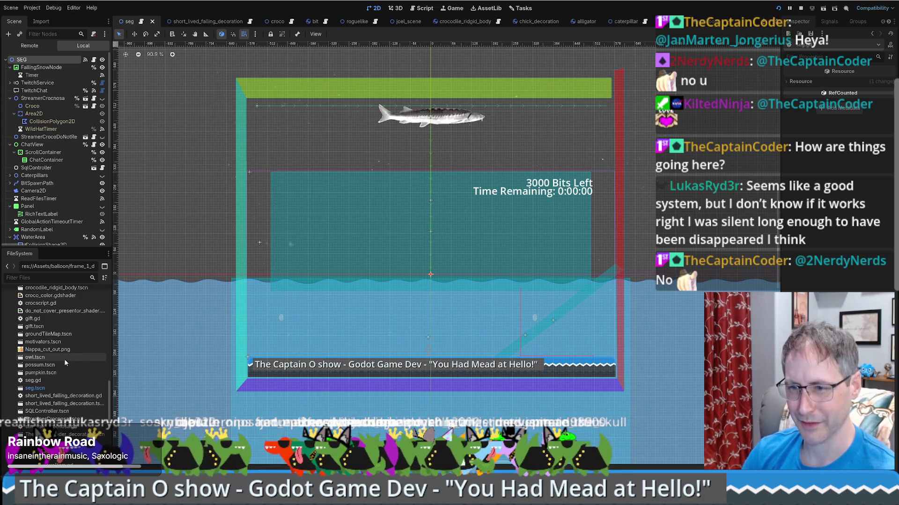
scroll(64, 358, up, 1)
scroll(52, 356, up, 3)
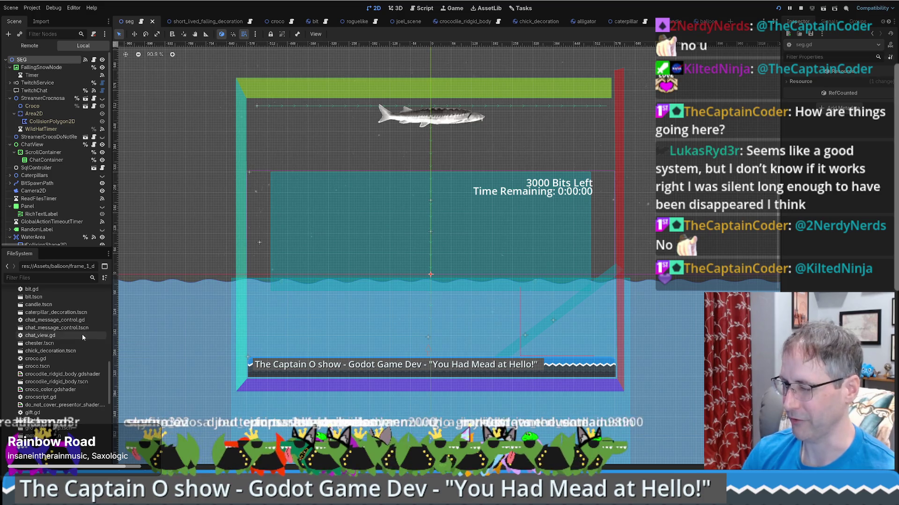
scroll(75, 346, up, 3)
drag(111, 364, 112, 365)
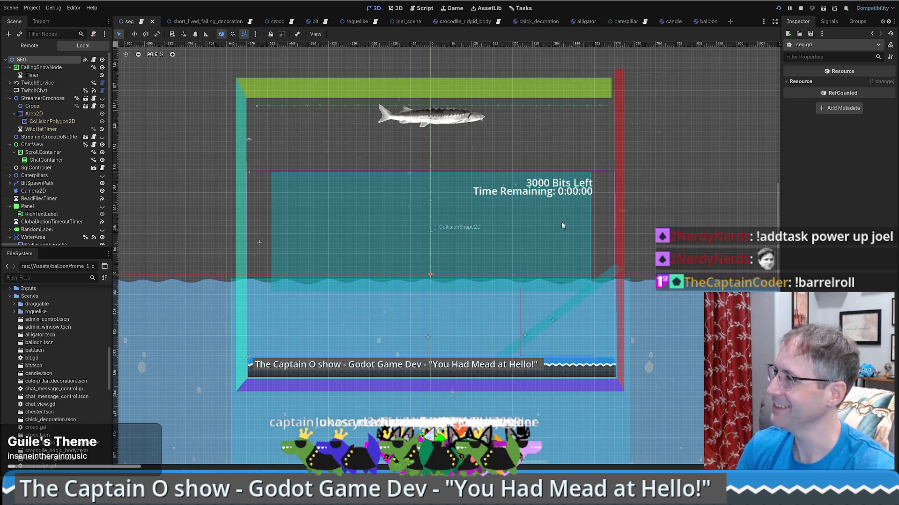
scroll(49, 331, down, 2)
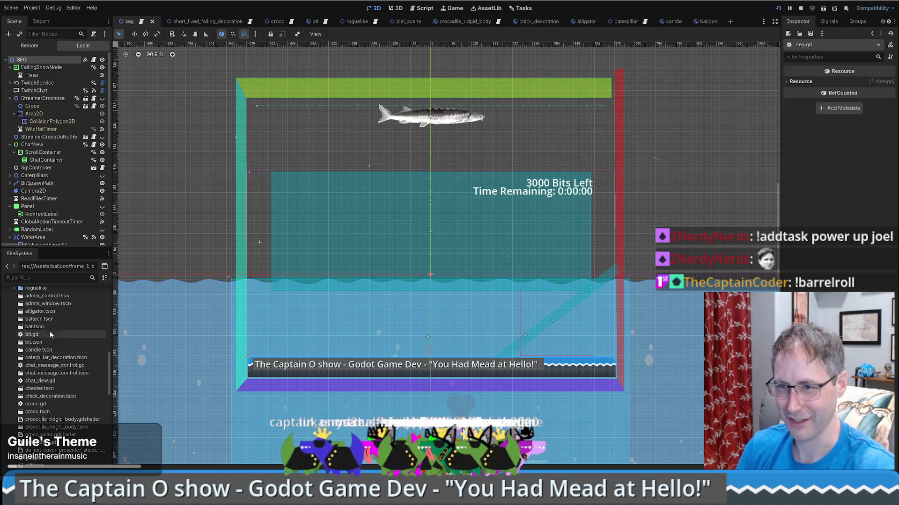
mouse_move(42, 320)
mouse_down()
mouse_move(365, 176)
mouse_move(373, 183)
mouse_up()
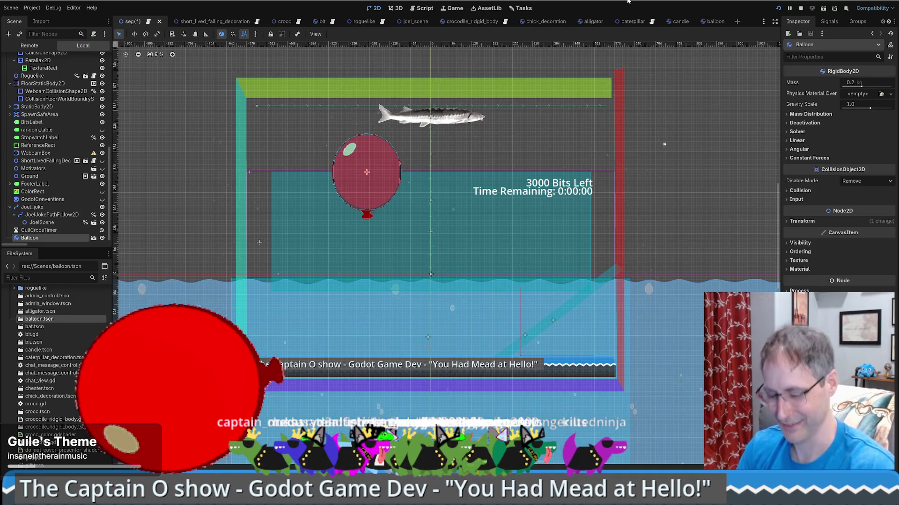
Save the seg scene, delete the first Balloon instance, and drop a new one below the fish.
key(ctrl+s)
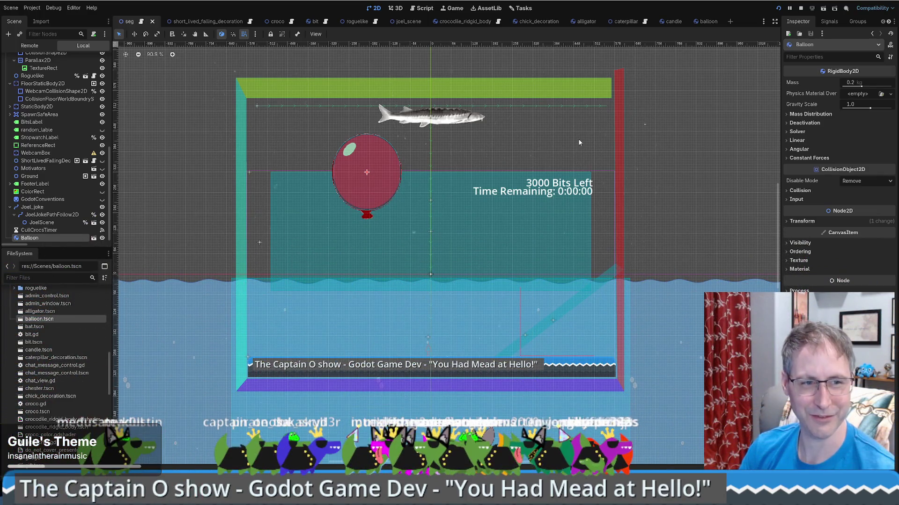
mouse_move(386, 153)
mouse_down()
mouse_move(396, 153)
mouse_move(225, 157)
mouse_move(381, 140)
mouse_up()
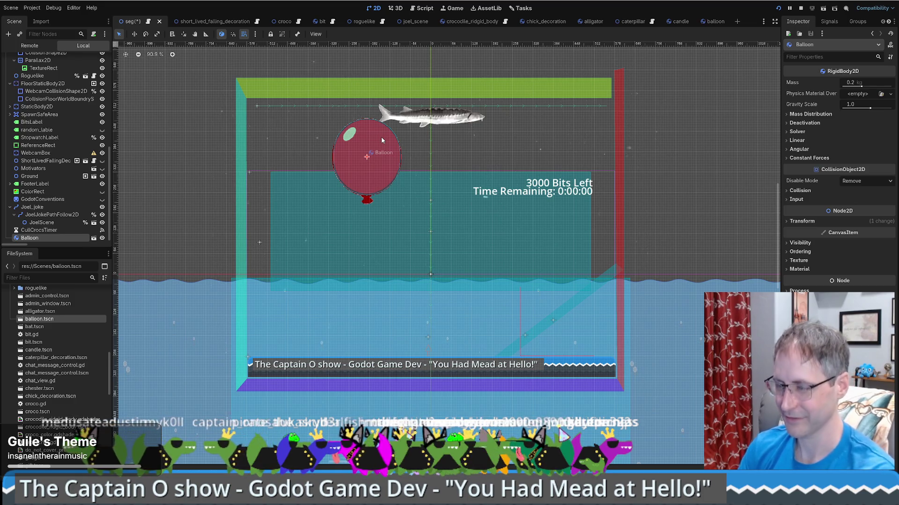
key(Delete)
click(447, 252)
drag(40, 319, 450, 186)
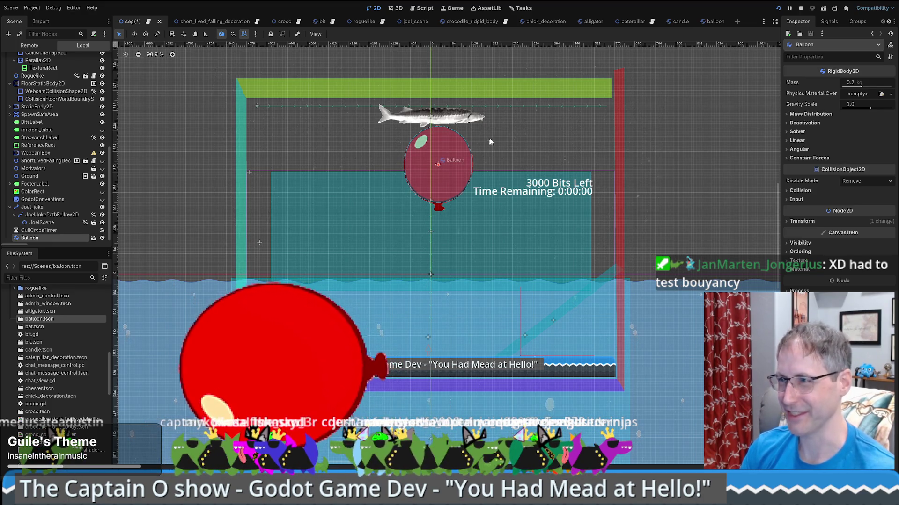
In the balloon scene, scale AnimatedSprite2D down to about 0.5.
click(711, 21)
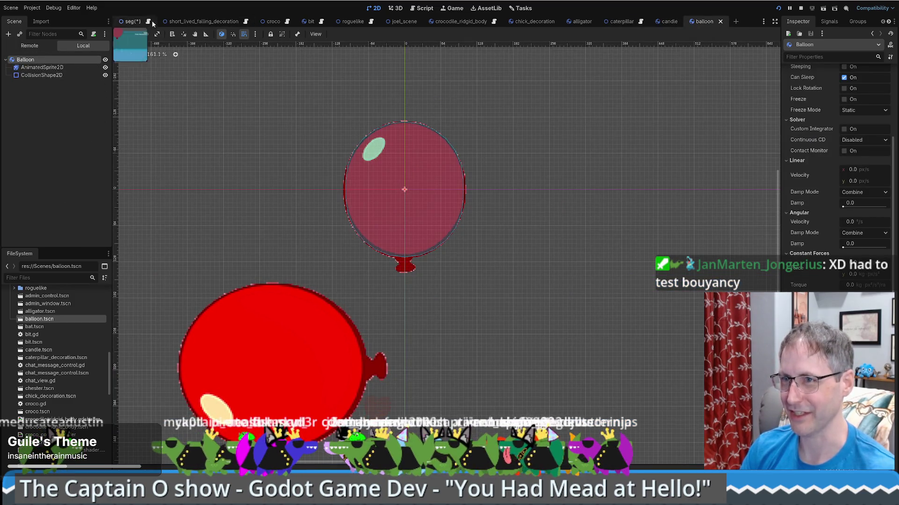
click(47, 68)
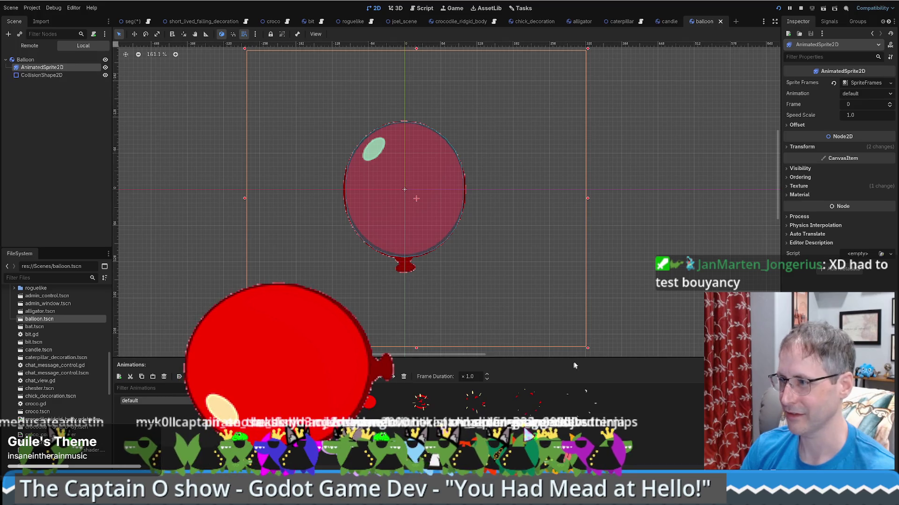
click(156, 55)
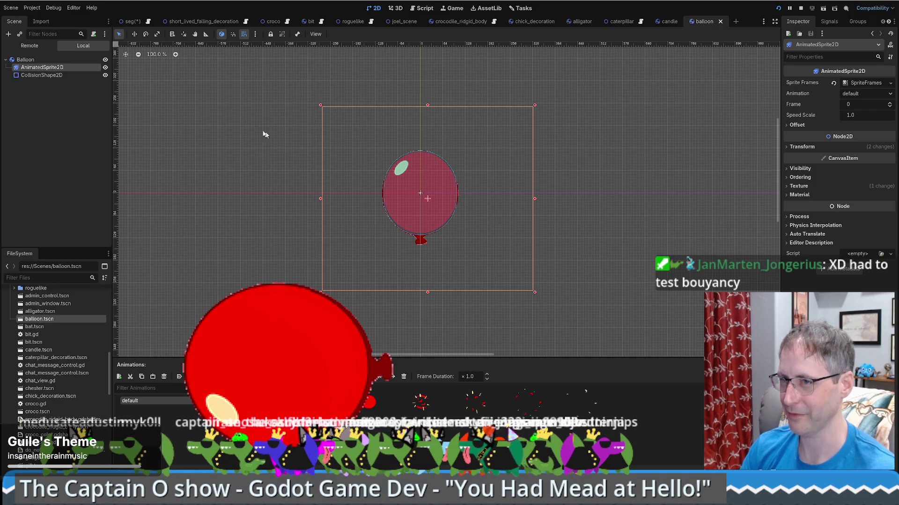
drag(550, 306, 466, 220)
Scale the capsule collision shape down and nudge the sprite onto it.
click(64, 74)
drag(584, 305, 493, 243)
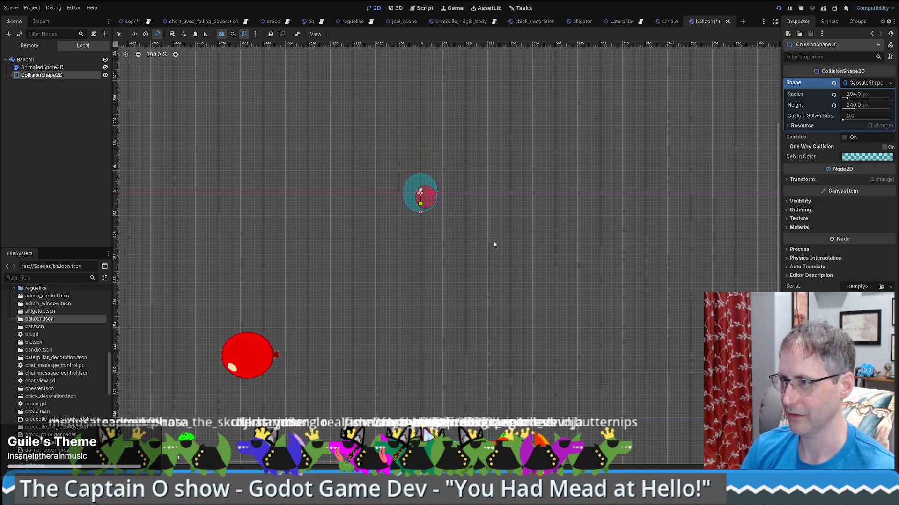
scroll(437, 190, up, 12)
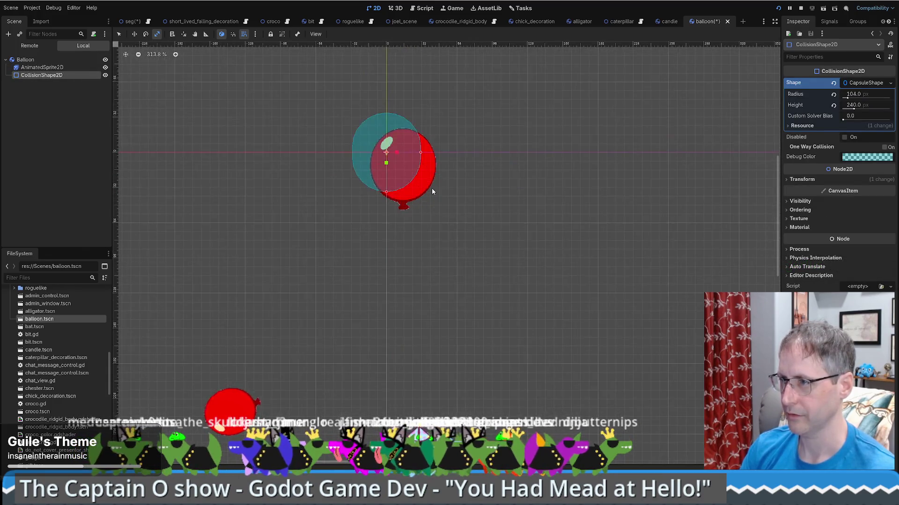
click(491, 277)
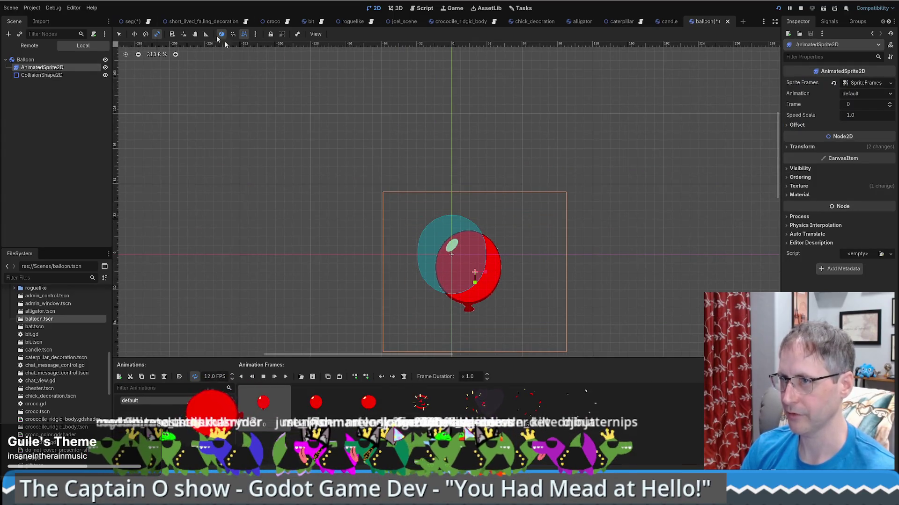
drag(508, 281, 495, 268)
key(Left)
key(Up)
key(Up)
key(Up)
key(Down)
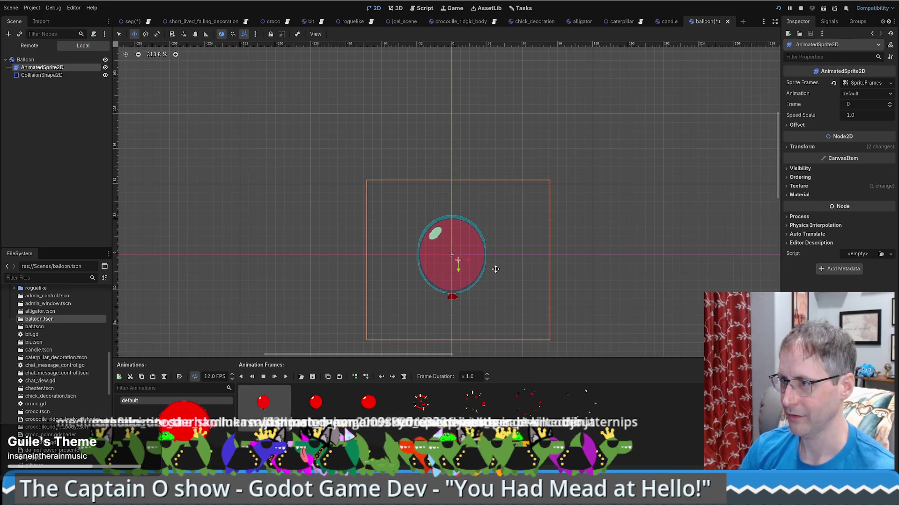
Shorten the capsule to fit the balloon and save the balloon scene.
click(69, 75)
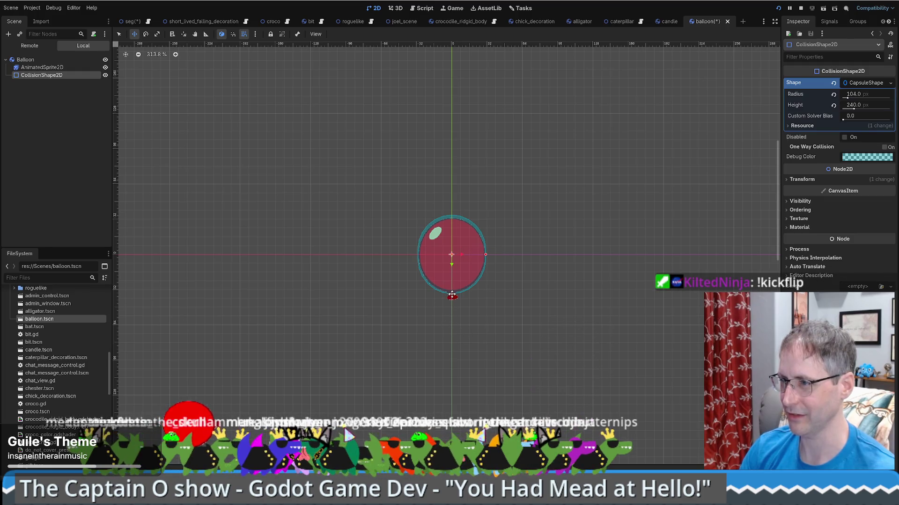
scroll(451, 295, down, 5)
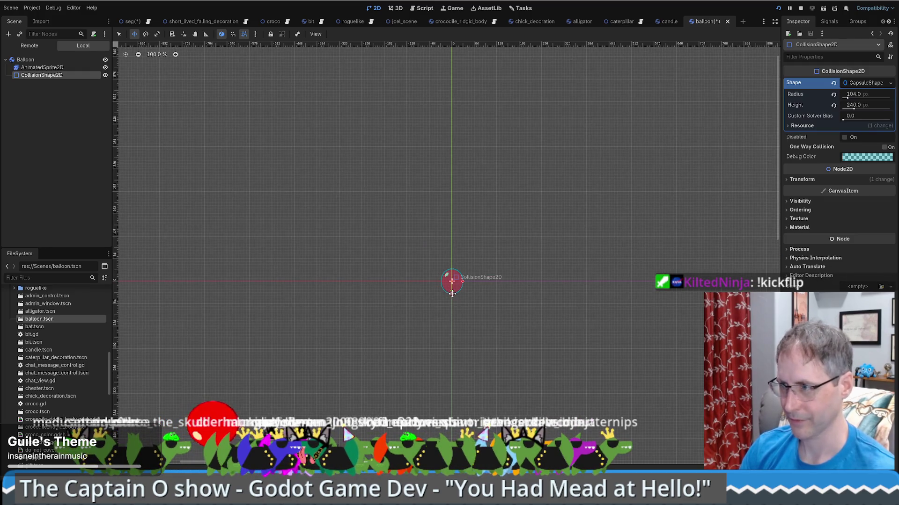
scroll(449, 293, up, 2)
scroll(470, 298, up, 1)
drag(436, 288, 435, 282)
key(ctrl+s)
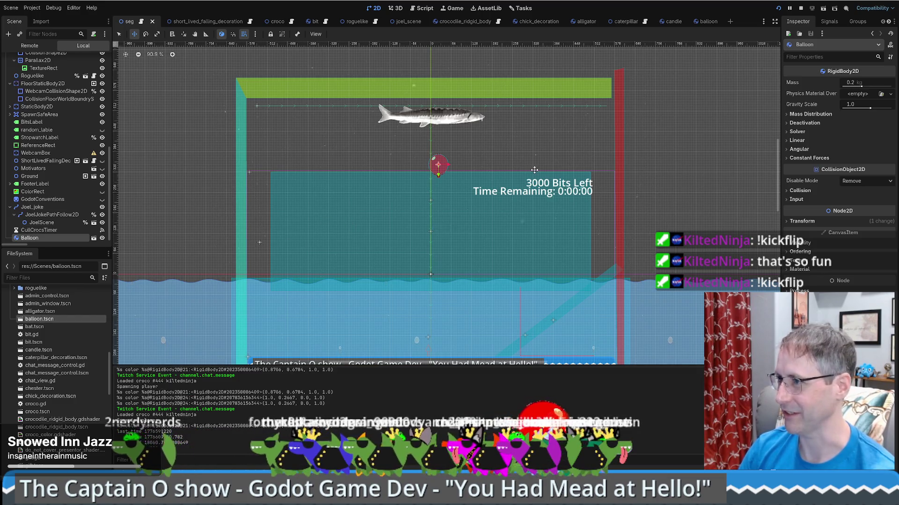
Drop balloon.tscn repeatedly into the view, creating Balloon2 through Balloon14 around the fish.
mouse_move(648, 223)
mouse_down()
mouse_move(608, 191)
mouse_move(631, 189)
mouse_up()
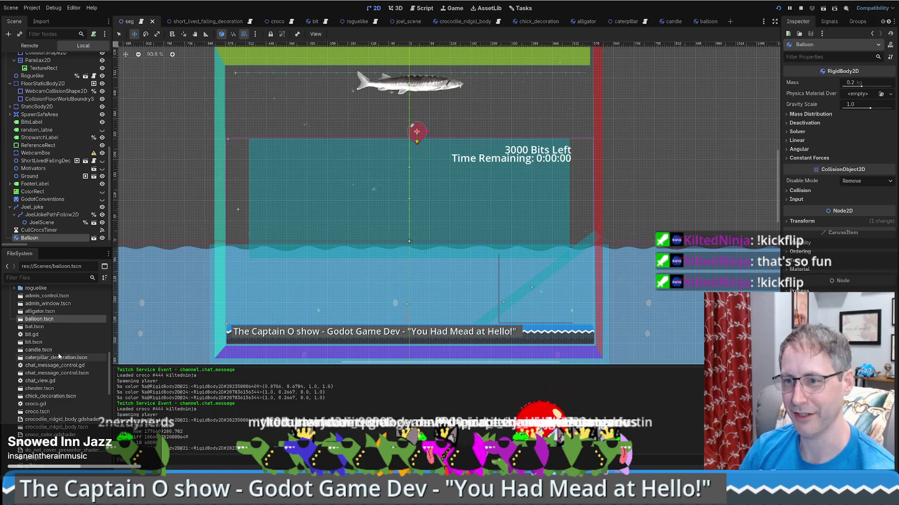
drag(63, 320, 314, 108)
mouse_move(63, 319)
mouse_down()
mouse_move(305, 215)
mouse_move(490, 93)
mouse_up()
drag(39, 319, 496, 163)
mouse_move(39, 319)
mouse_down()
mouse_move(365, 189)
mouse_move(261, 174)
mouse_up()
mouse_move(39, 320)
mouse_down()
mouse_move(328, 152)
mouse_move(361, 114)
mouse_move(282, 262)
mouse_move(424, 200)
mouse_up()
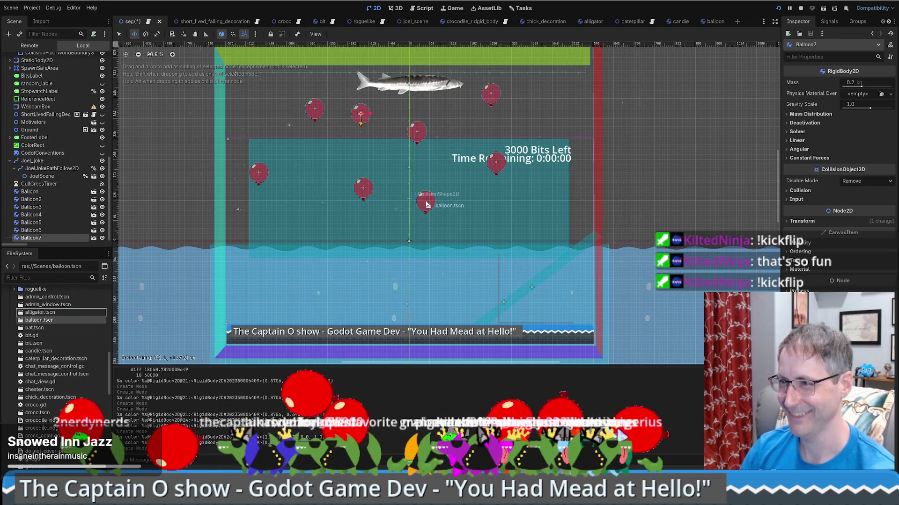
mouse_move(39, 320)
mouse_down()
mouse_move(136, 297)
mouse_move(475, 99)
mouse_up()
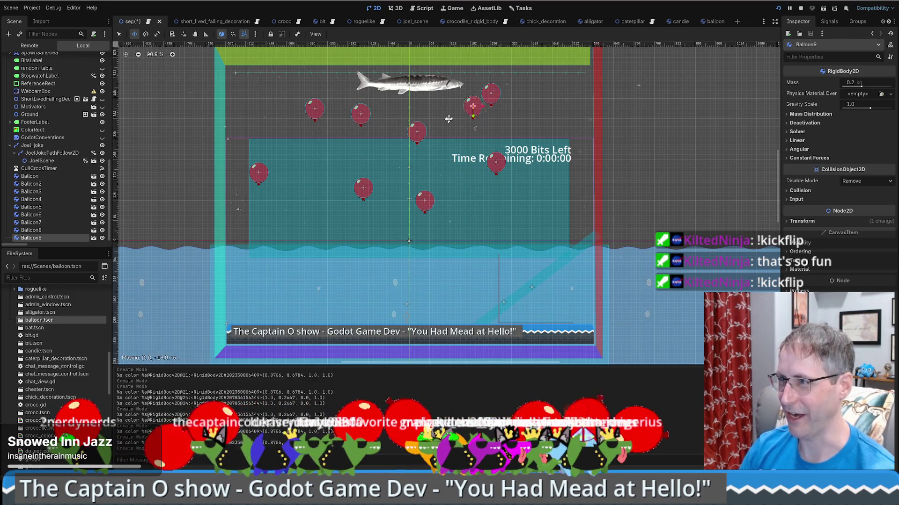
mouse_move(40, 320)
mouse_down()
mouse_move(276, 88)
mouse_move(534, 88)
mouse_up()
mouse_move(39, 322)
mouse_down()
mouse_move(456, 191)
mouse_move(529, 116)
mouse_up()
mouse_move(39, 322)
mouse_down()
mouse_move(351, 177)
mouse_move(327, 160)
mouse_move(280, 225)
mouse_move(449, 158)
mouse_up()
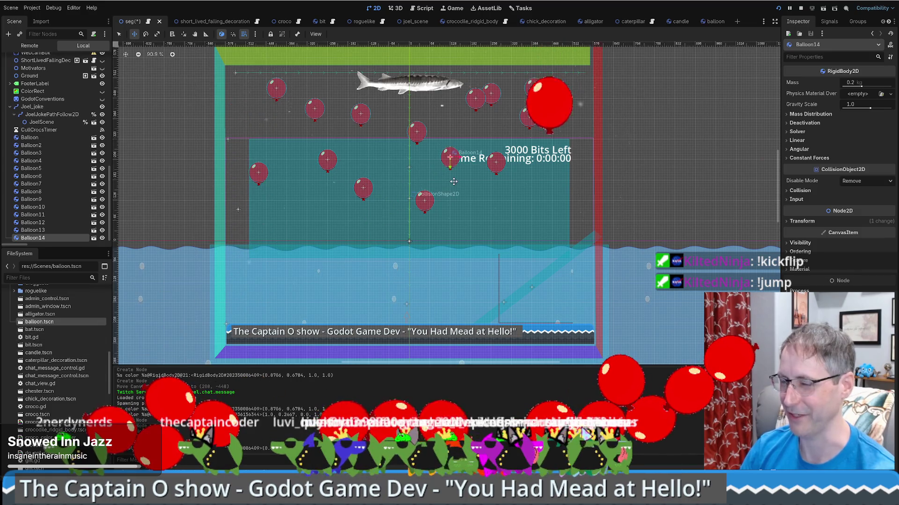